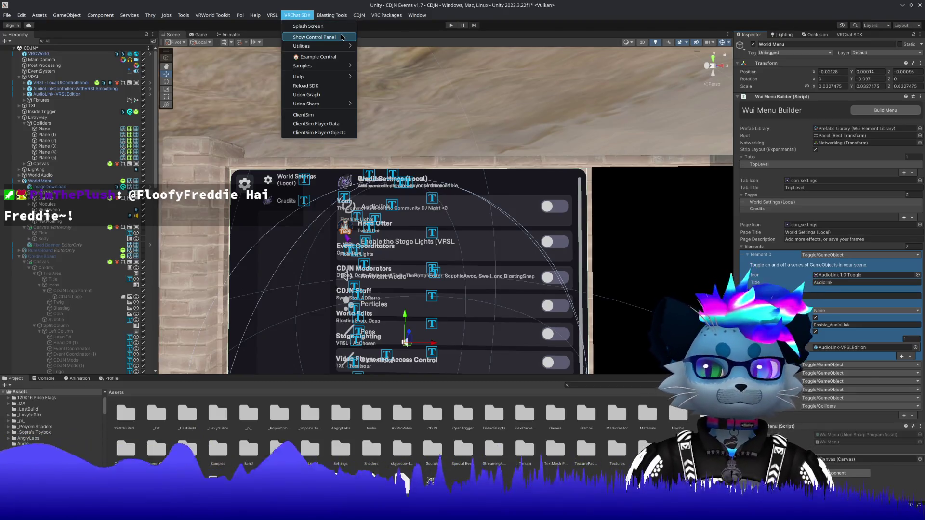
Step: Open the ClientSim PlayerData viewer, move it to the middle, then close it
{"action": "mouse_move", "coordinate": [326, 102]}
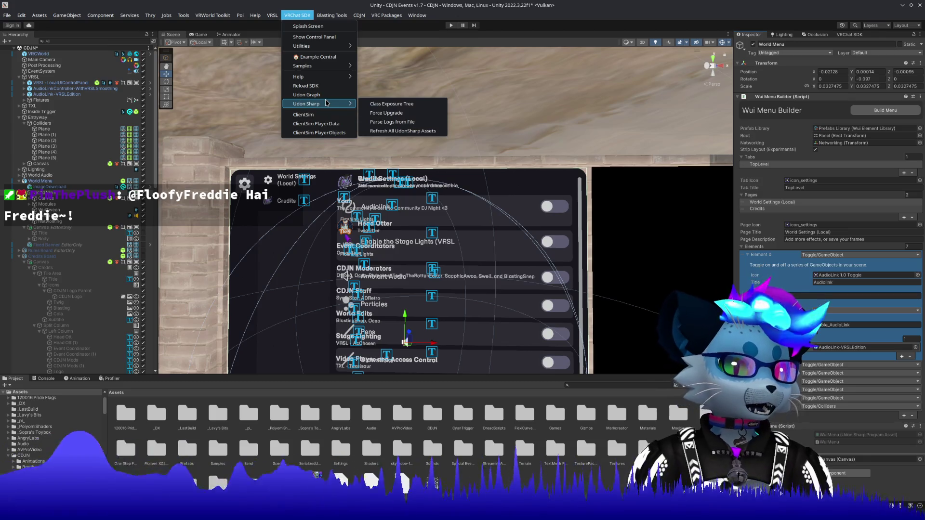
{"action": "left_click", "coordinate": [332, 124]}
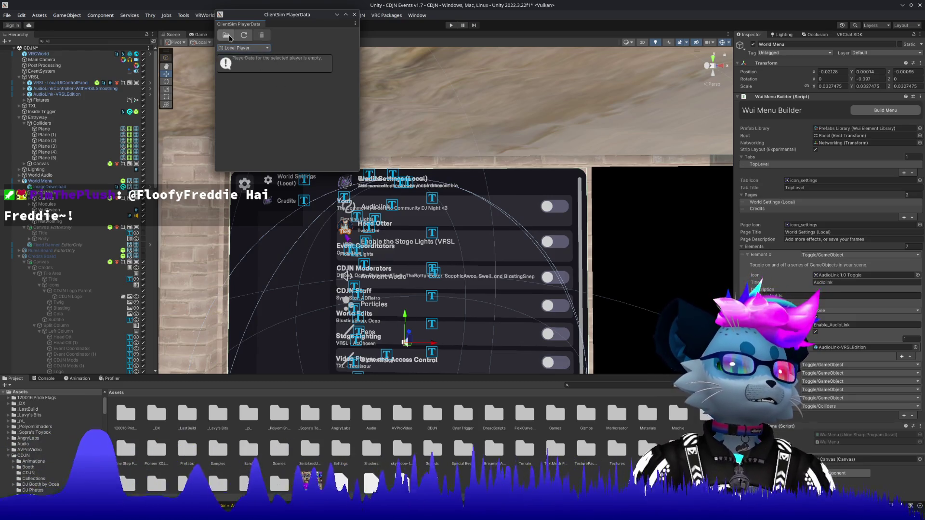
{"action": "left_click_drag", "start_coordinate": [264, 20], "coordinate": [337, 103]}
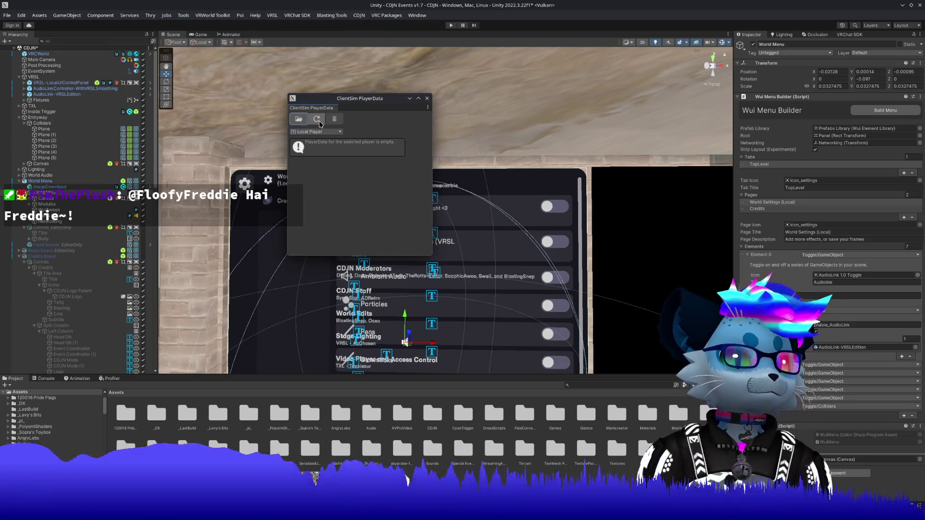
{"action": "left_click", "coordinate": [427, 98]}
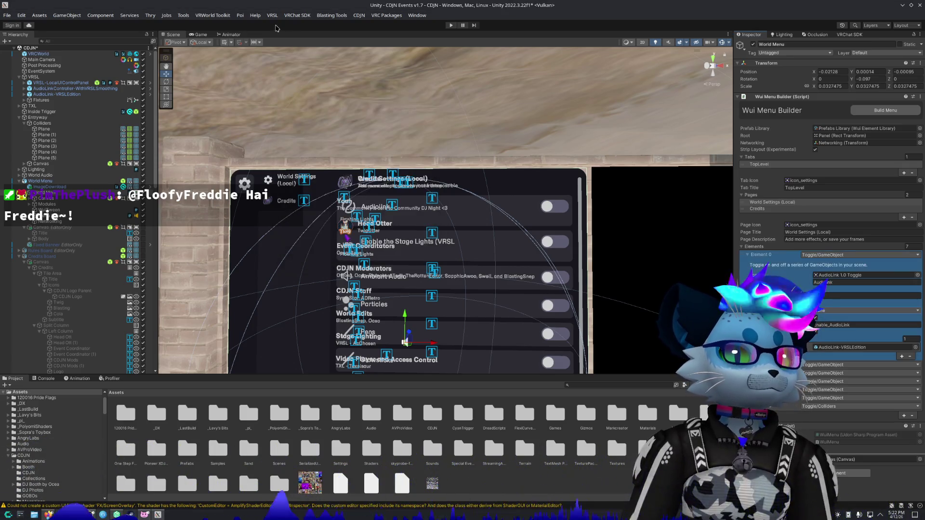
Step: Open the ClientSim PlayerObjects viewer and move it to the right side
{"action": "left_click", "coordinate": [302, 17]}
{"action": "left_click", "coordinate": [319, 133]}
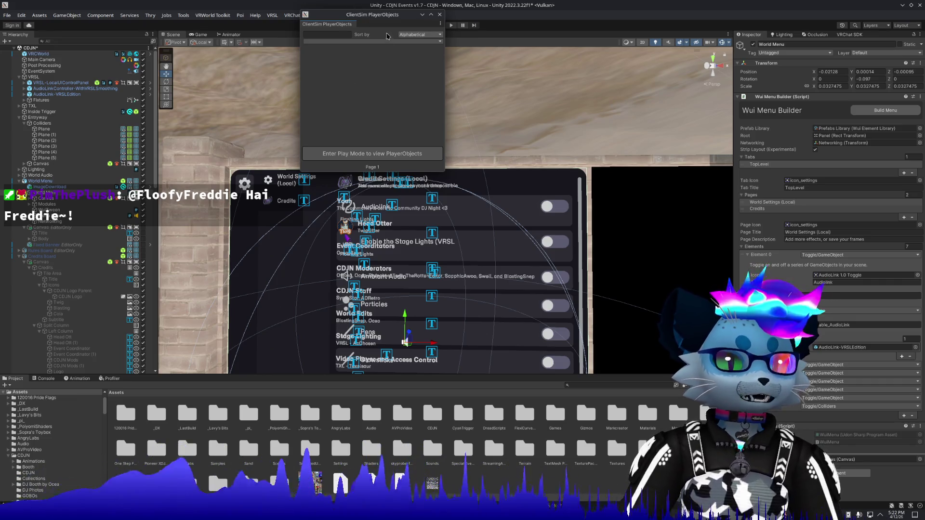
{"action": "mouse_move", "coordinate": [380, 15]}
{"action": "left_mouse_down"}
{"action": "mouse_move", "coordinate": [462, 112]}
{"action": "mouse_move", "coordinate": [560, 114]}
{"action": "left_mouse_up"}
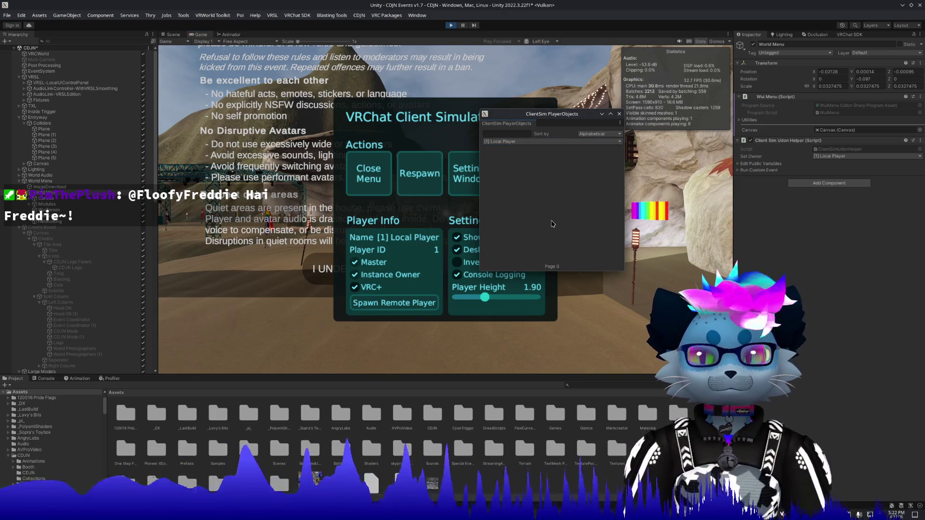
Step: Enter the world in ClientSim, walk to the world settings menu and try a toggle
{"action": "left_click", "coordinate": [368, 173]}
{"action": "left_click", "coordinate": [404, 236]}
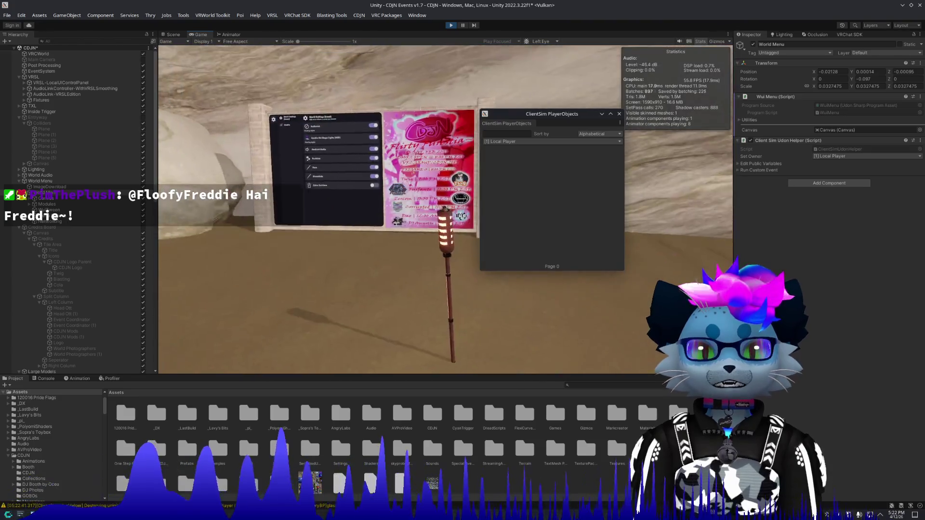
{"action": "key", "text": "w"}
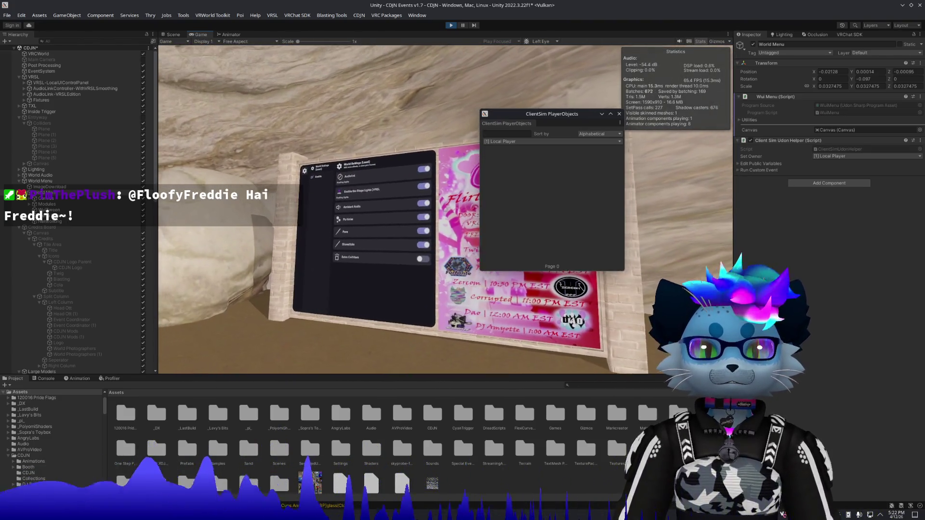
{"action": "left_click", "coordinate": [439, 211]}
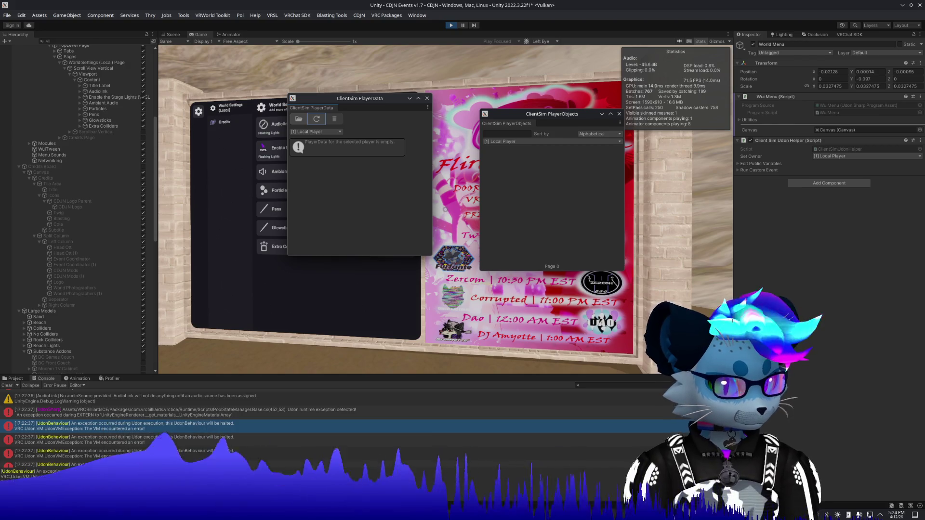
{"action": "key", "text": "alt+Tab"}
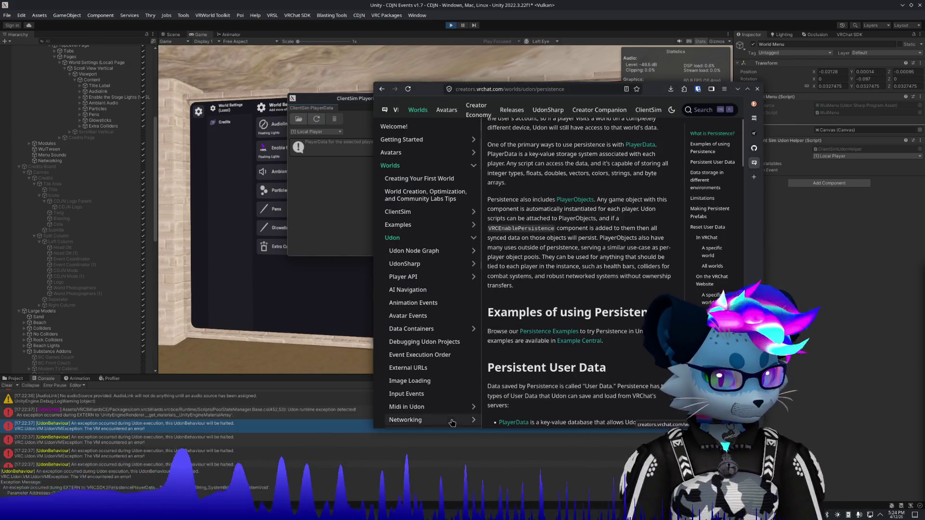
Step: Read the Persistent User Data section, highlighting the sentence that explains PlayerObjects
{"action": "scroll", "coordinate": [534, 301], "scroll_direction": "down", "scroll_amount": 5}
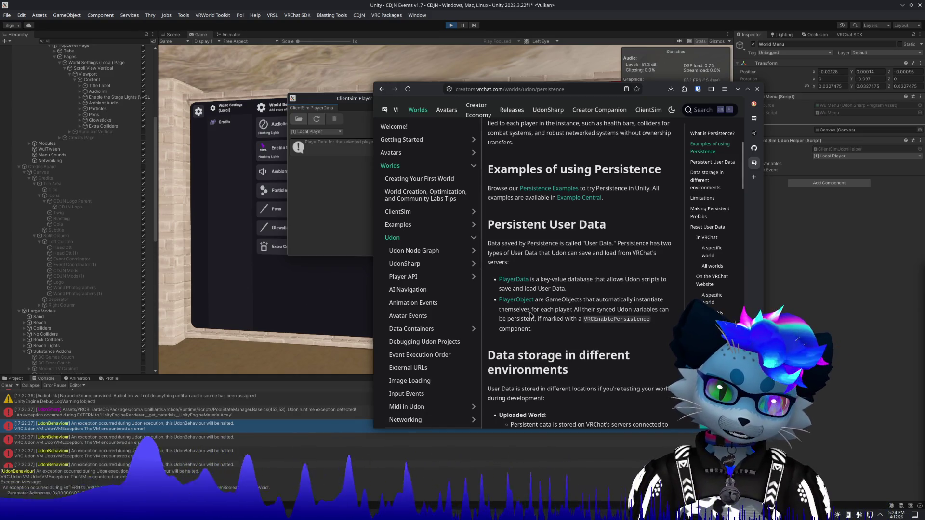
{"action": "left_click_drag", "start_coordinate": [553, 299], "coordinate": [651, 302]}
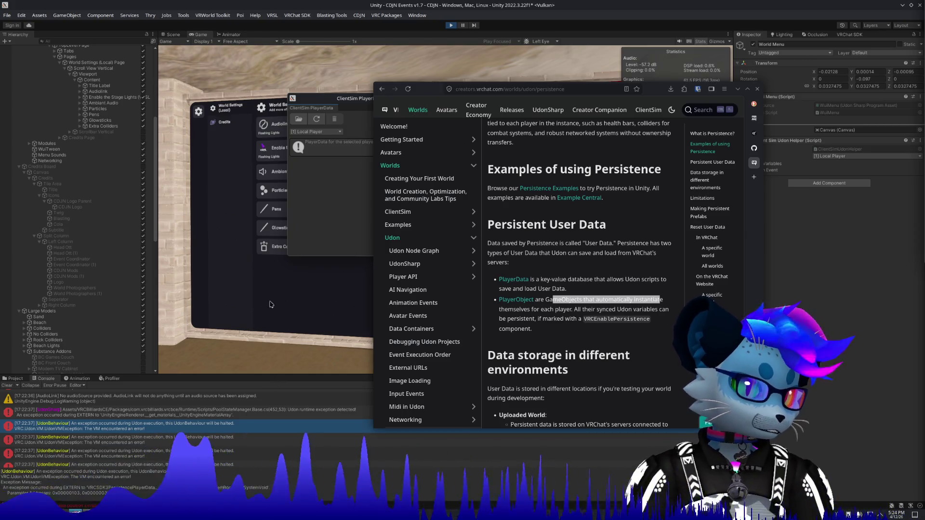
{"action": "left_click", "coordinate": [330, 185]}
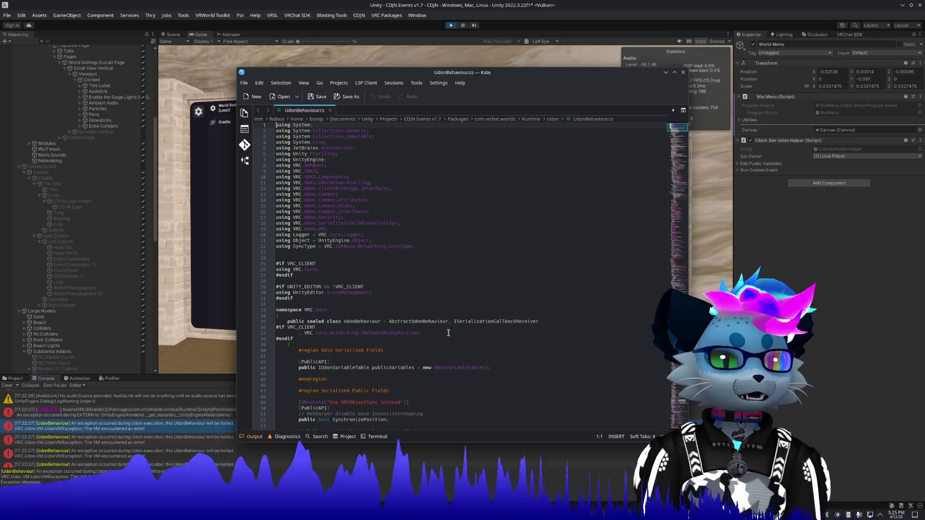
Step: Scroll UdonBehaviour.cs to the event-proxy registration code near line 380
{"action": "scroll", "coordinate": [445, 335], "scroll_direction": "down", "scroll_amount": 11}
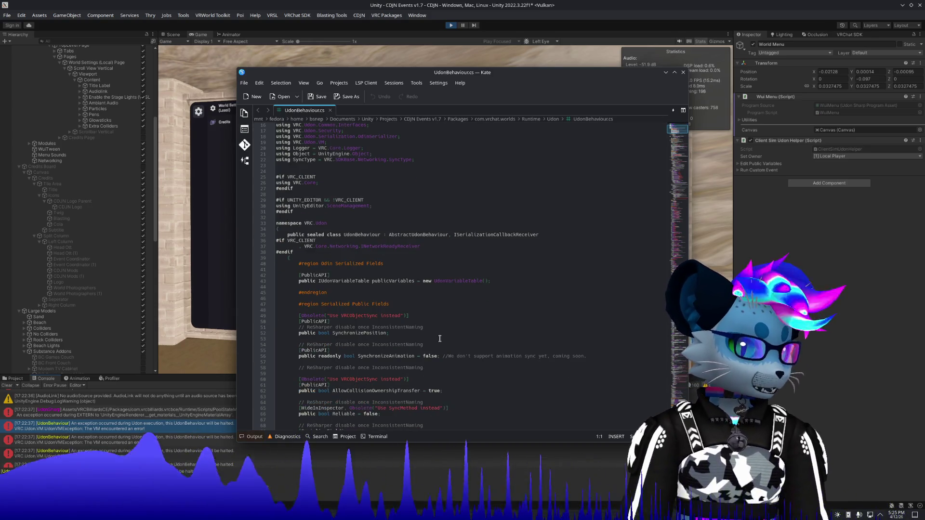
{"action": "scroll", "coordinate": [438, 341], "scroll_direction": "down", "scroll_amount": 4}
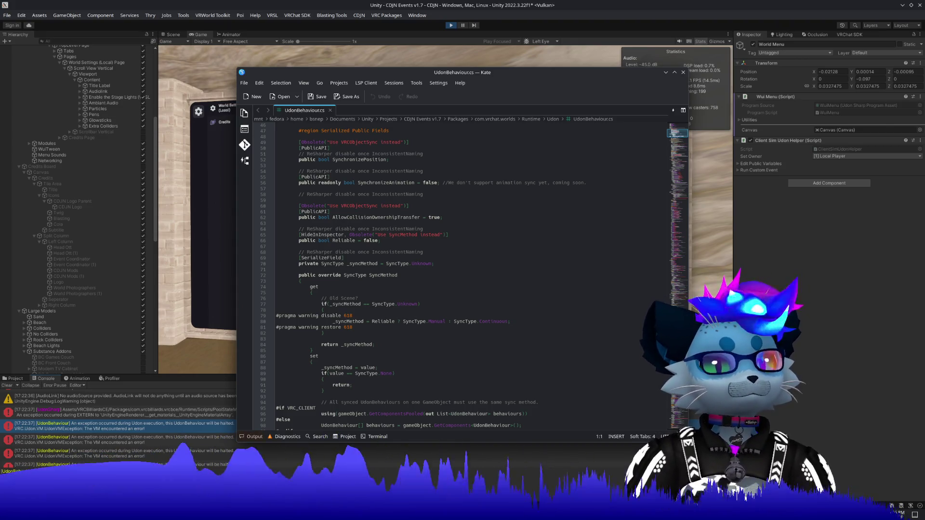
{"action": "scroll", "coordinate": [437, 341], "scroll_direction": "down", "scroll_amount": 20}
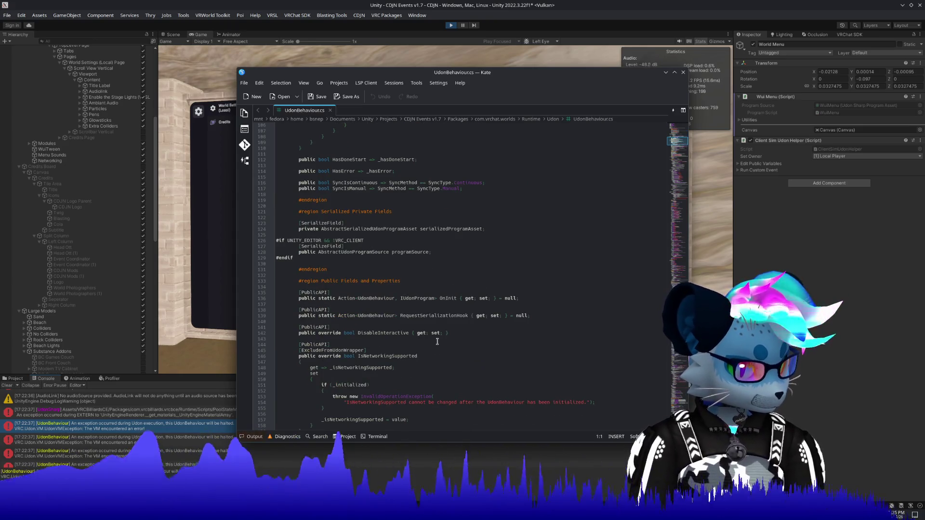
{"action": "scroll", "coordinate": [437, 341], "scroll_direction": "down", "scroll_amount": 5}
{"action": "scroll", "coordinate": [437, 341], "scroll_direction": "down", "scroll_amount": 20}
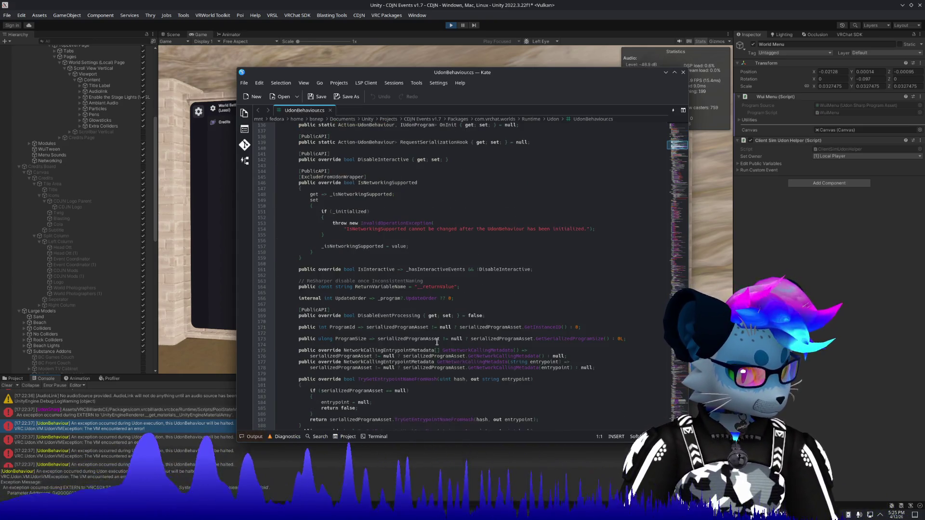
{"action": "scroll", "coordinate": [439, 340], "scroll_direction": "down", "scroll_amount": 10}
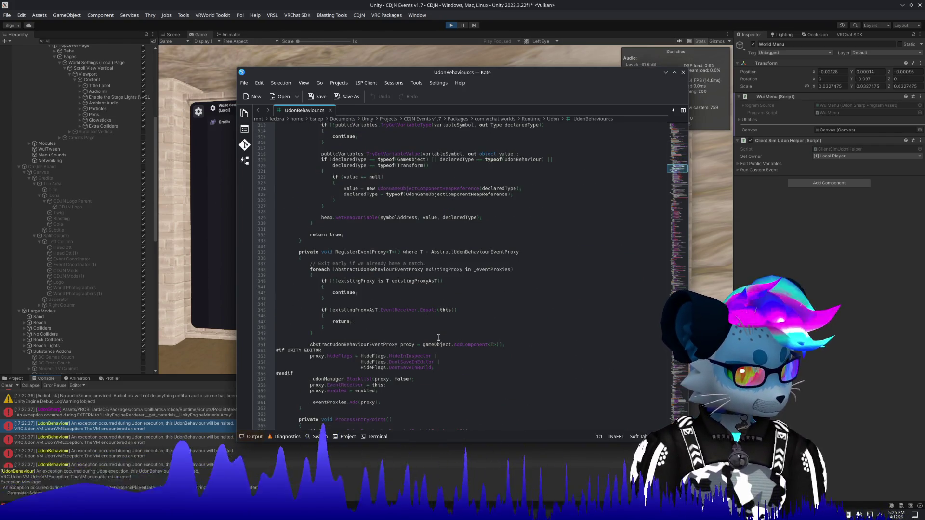
{"action": "scroll", "coordinate": [439, 338], "scroll_direction": "down", "scroll_amount": 16}
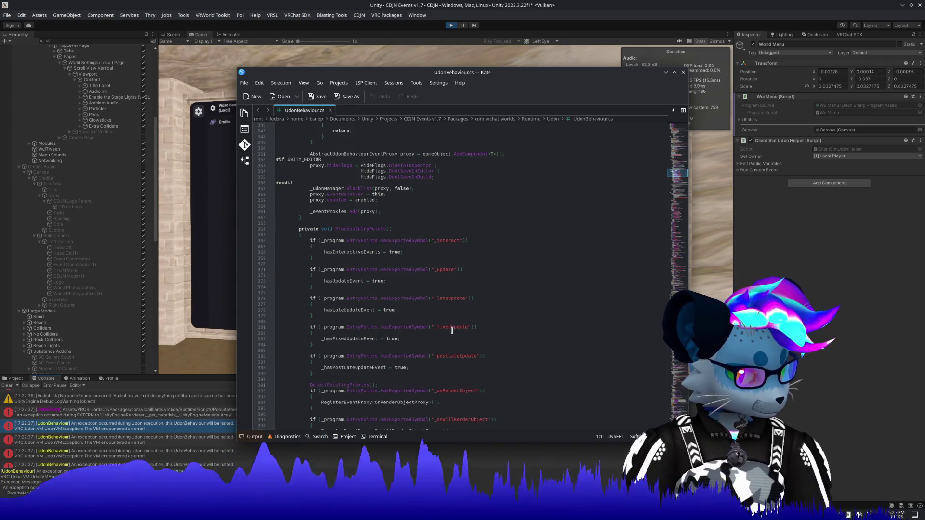
{"action": "scroll", "coordinate": [452, 330], "scroll_direction": "down", "scroll_amount": 6}
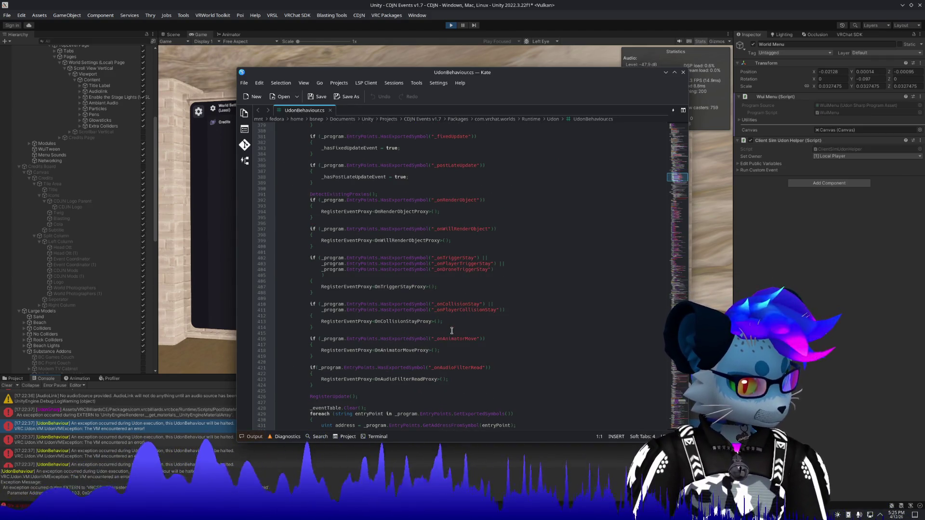
{"action": "mouse_move", "coordinate": [425, 73]}
{"action": "left_mouse_down"}
{"action": "mouse_move", "coordinate": [446, 63]}
{"action": "mouse_move", "coordinate": [440, 81]}
{"action": "left_mouse_up"}
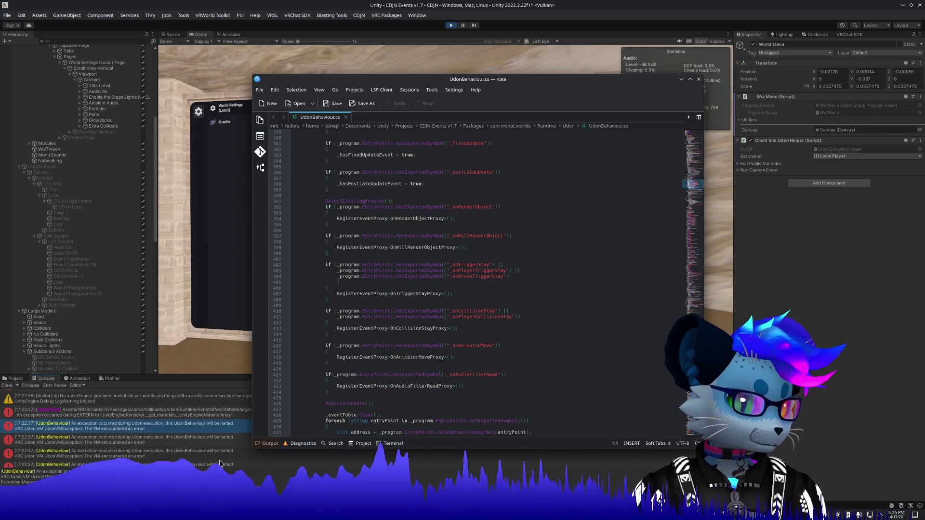
Step: Review the ResolveUdonHeapReferences code and its error logging, then return to Unity
{"action": "mouse_move", "coordinate": [475, 81]}
{"action": "left_mouse_down"}
{"action": "mouse_move", "coordinate": [693, 81]}
{"action": "mouse_move", "coordinate": [525, 88]}
{"action": "left_mouse_up"}
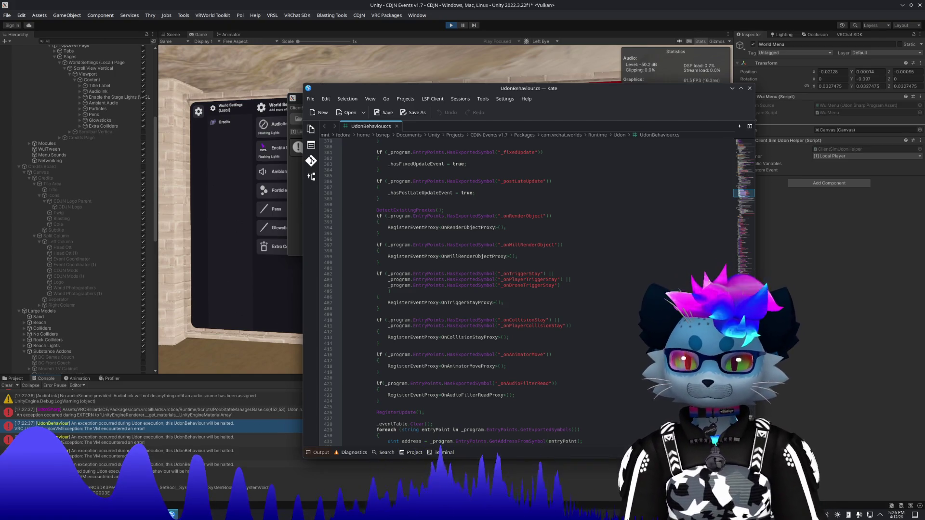
{"action": "scroll", "coordinate": [395, 368], "scroll_direction": "down", "scroll_amount": 6}
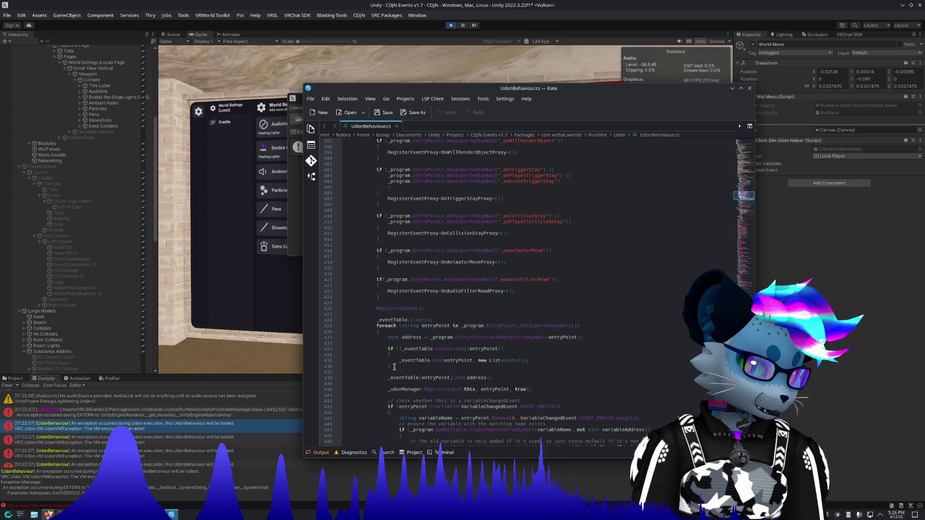
{"action": "scroll", "coordinate": [394, 367], "scroll_direction": "up", "scroll_amount": 2}
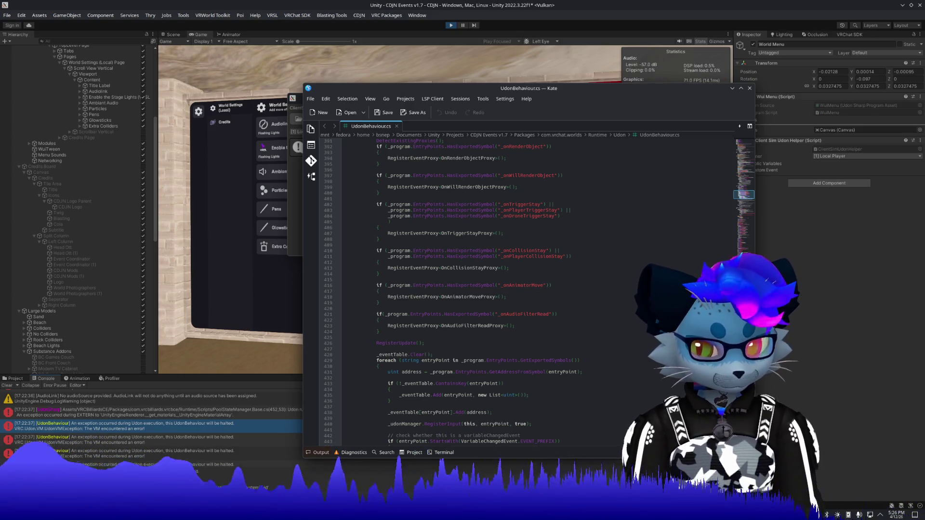
{"action": "scroll", "coordinate": [396, 365], "scroll_direction": "down", "scroll_amount": 20}
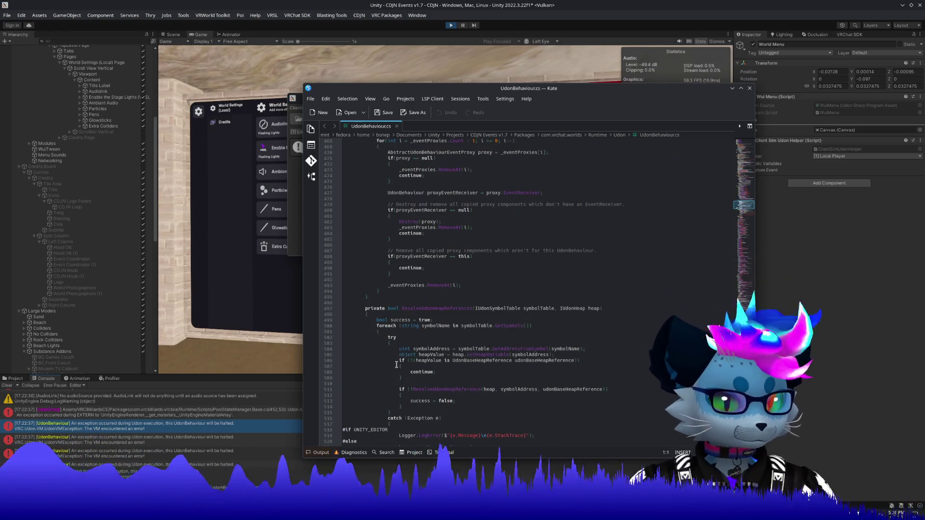
{"action": "scroll", "coordinate": [396, 365], "scroll_direction": "down", "scroll_amount": 20}
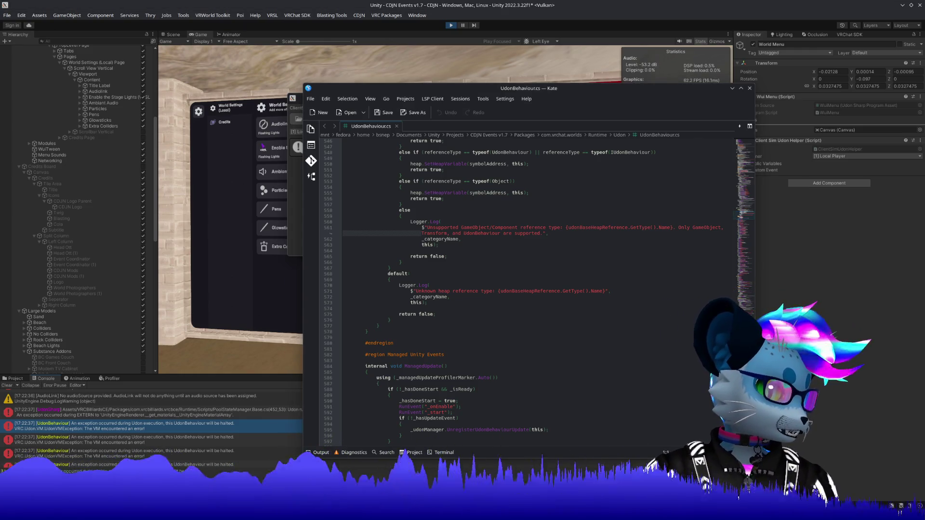
{"action": "key", "text": "alt+Tab"}
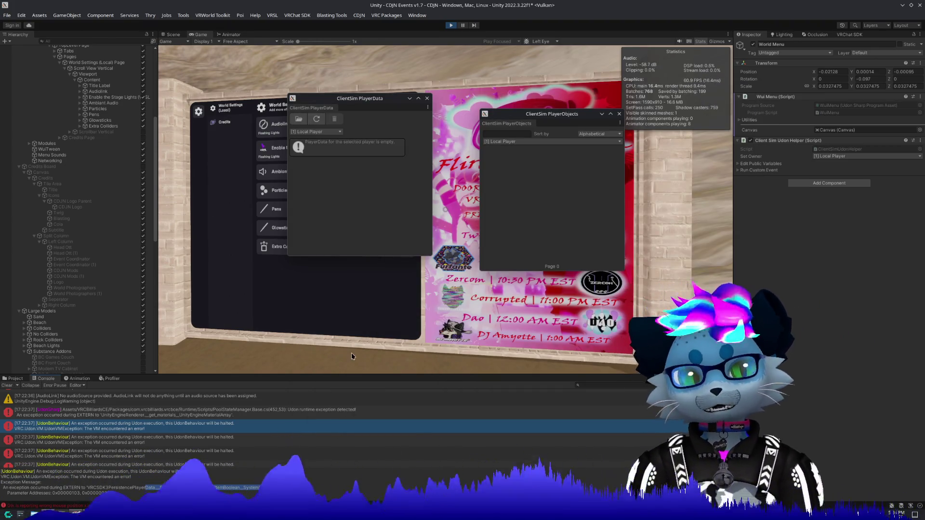
Step: Close the ClientSim PlayerData and PlayerObjects viewers
{"action": "left_click", "coordinate": [427, 98]}
{"action": "left_click", "coordinate": [620, 113]}
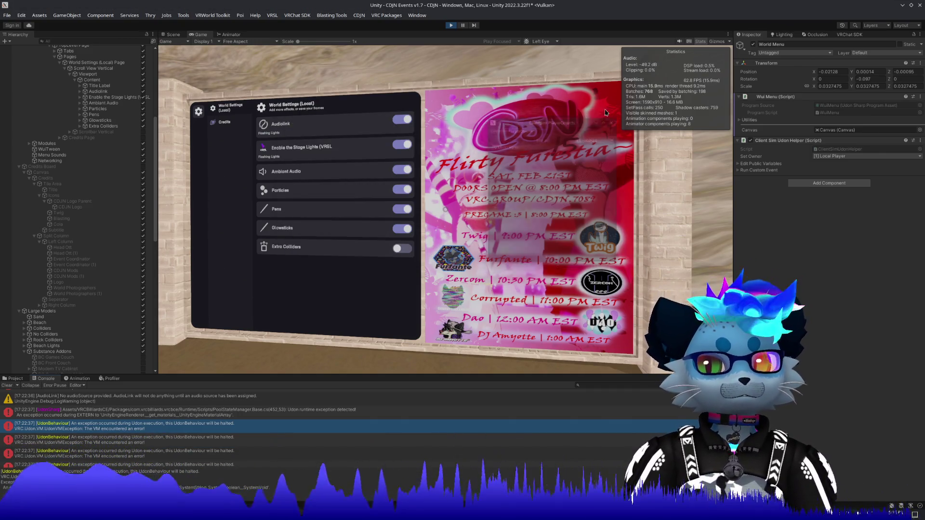
{"action": "left_click", "coordinate": [306, 18]}
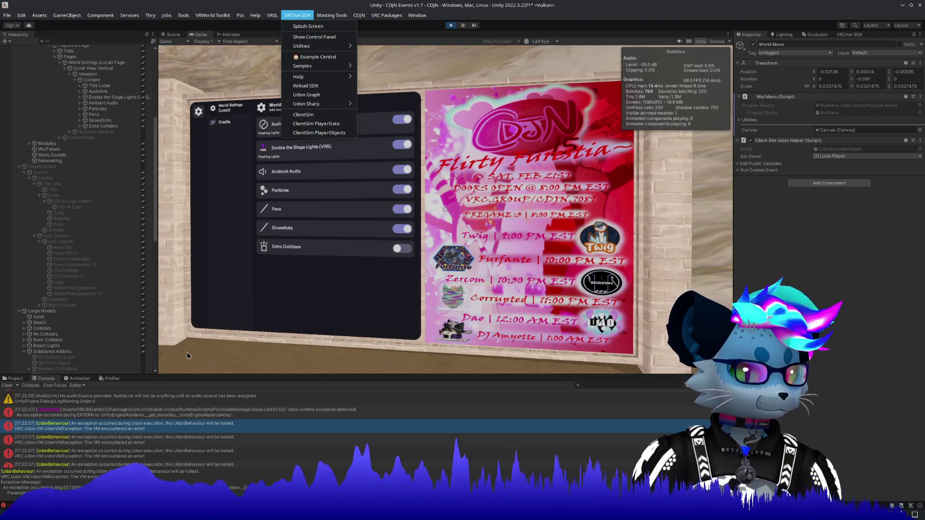
{"action": "left_click", "coordinate": [117, 85]}
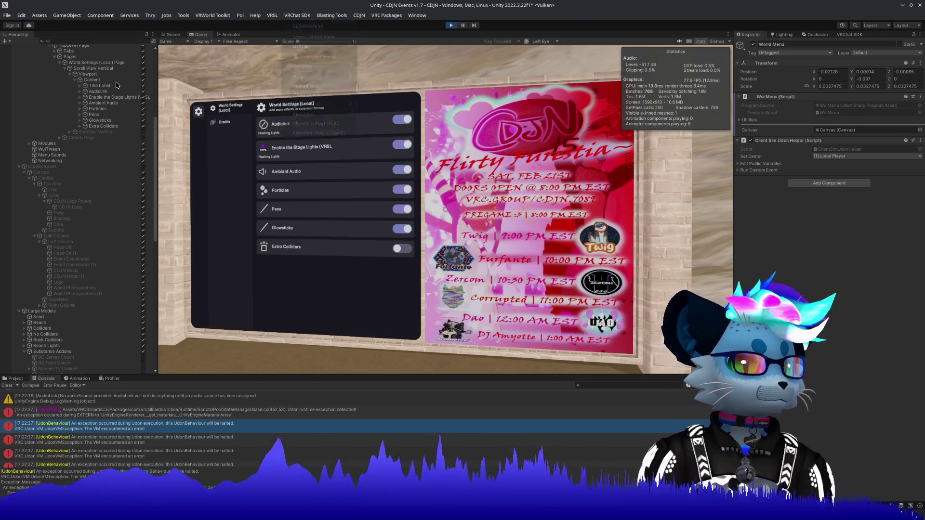
Step: Select Title Label, then World Menu in the Hierarchy, and exit Play Mode
{"action": "left_click", "coordinate": [100, 85]}
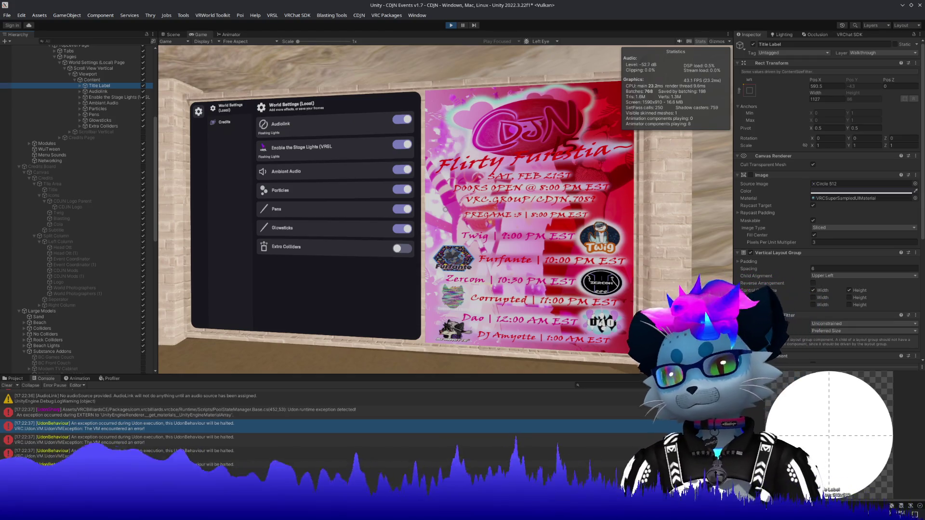
{"action": "scroll", "coordinate": [64, 113], "scroll_direction": "up", "scroll_amount": 5}
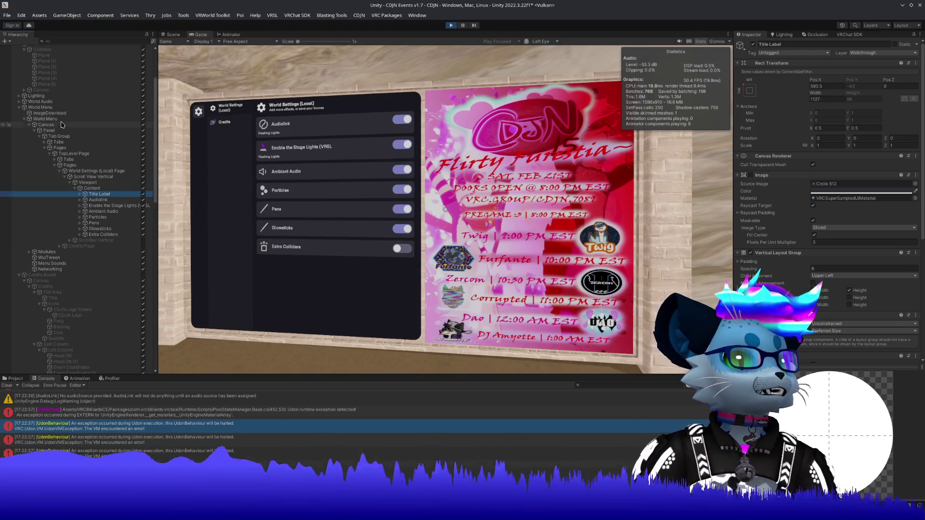
{"action": "left_click", "coordinate": [59, 119]}
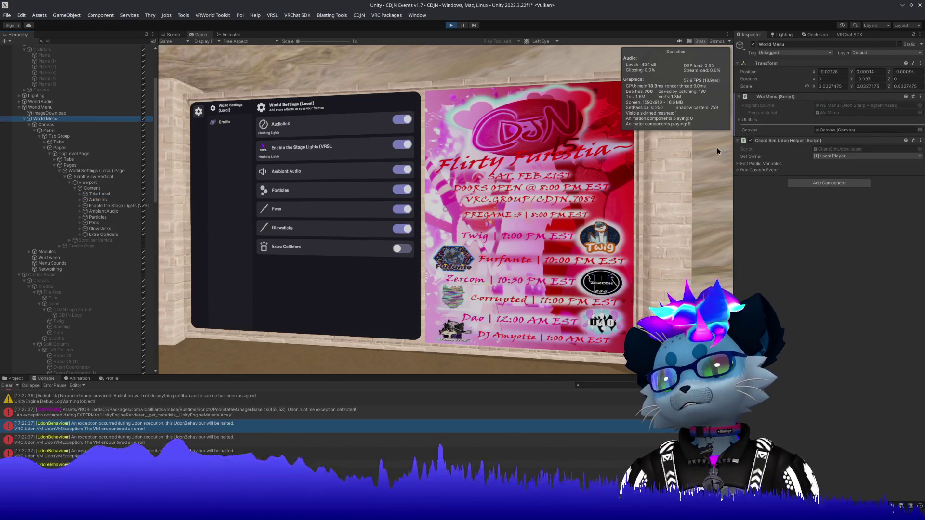
{"action": "left_click", "coordinate": [451, 25]}
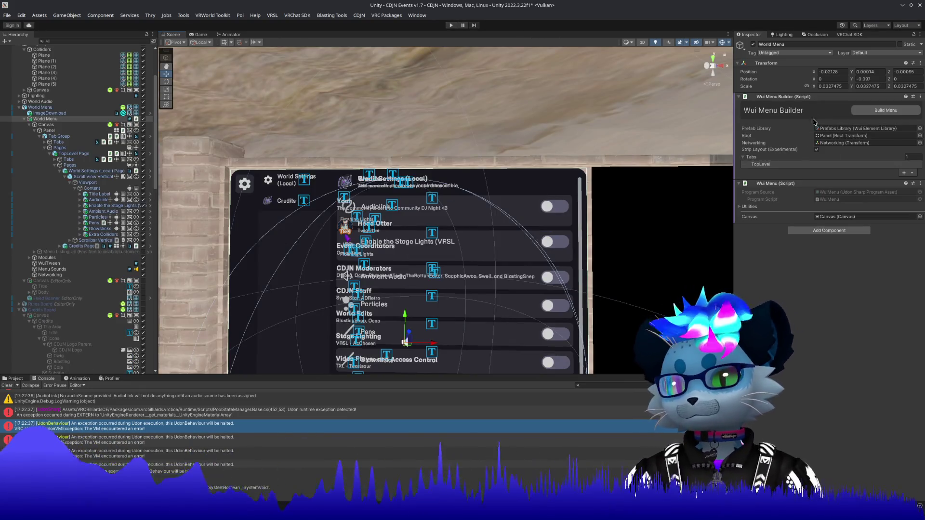
Step: Expand TopLevel, World Settings (Local), and the Audiolink toggle's Sync Settings in Wui Menu Builder
{"action": "left_click", "coordinate": [754, 166]}
{"action": "left_click", "coordinate": [771, 202]}
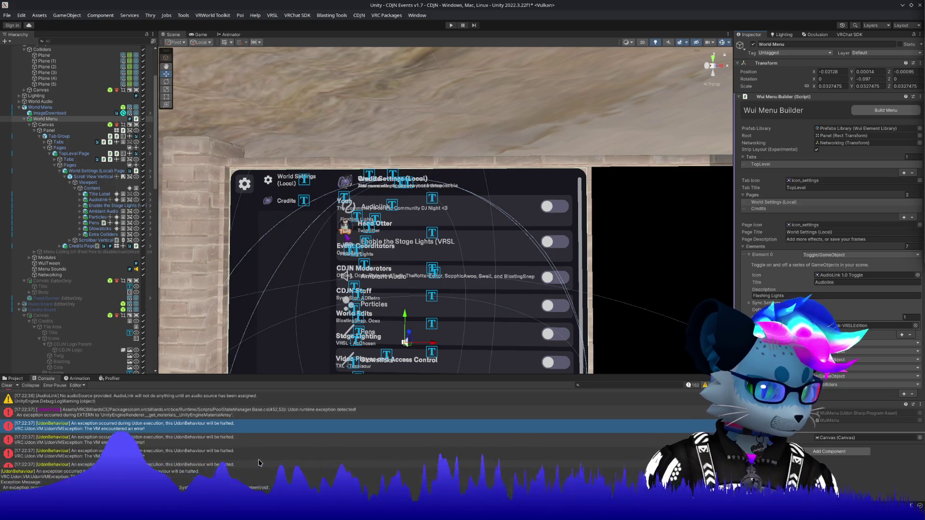
{"action": "scroll", "coordinate": [230, 425], "scroll_direction": "down", "scroll_amount": 2}
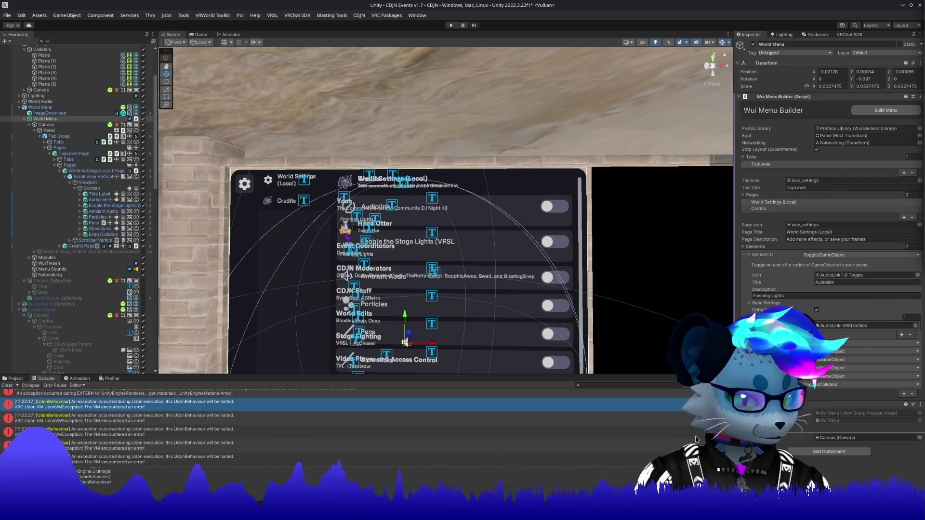
{"action": "left_click", "coordinate": [750, 303]}
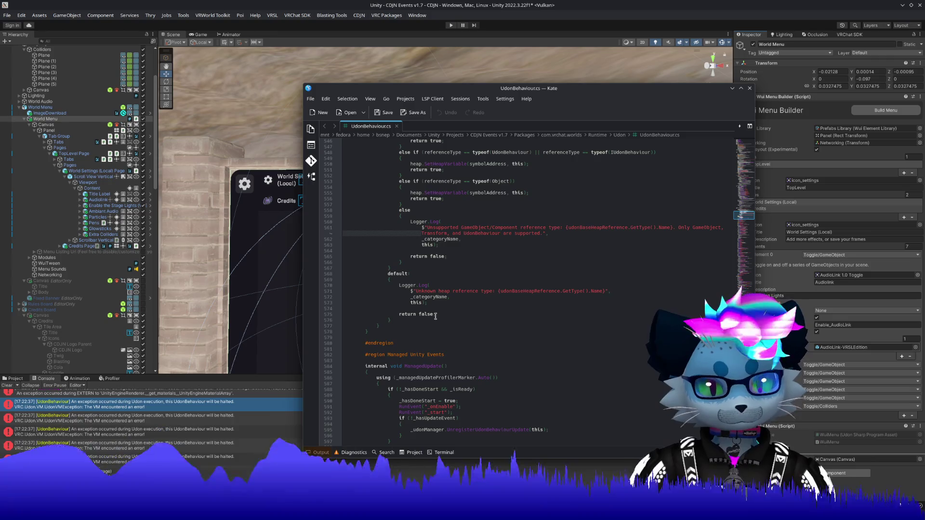
Step: Open the PlayerData docs page and read the note about None sync settings
{"action": "scroll", "coordinate": [435, 315], "scroll_direction": "down", "scroll_amount": 2}
{"action": "scroll", "coordinate": [435, 314], "scroll_direction": "down", "scroll_amount": 12}
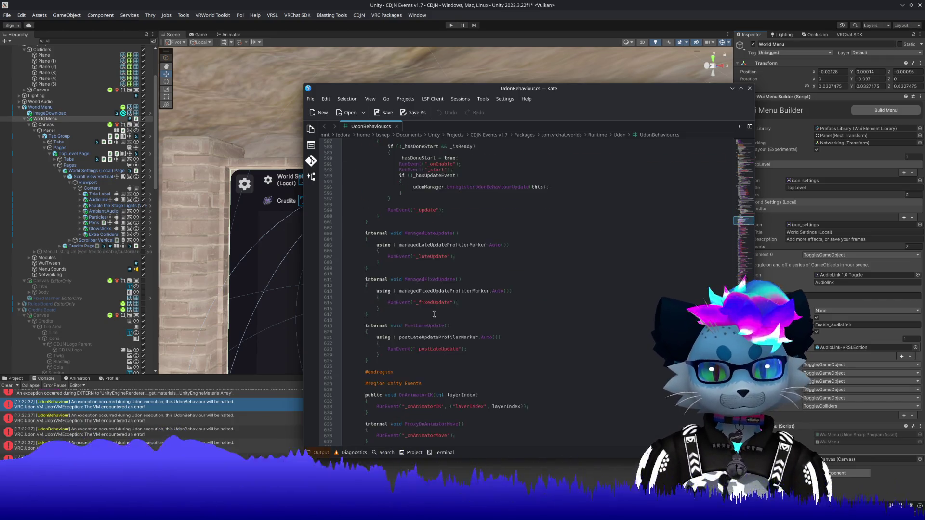
{"action": "key", "text": "alt+Tab"}
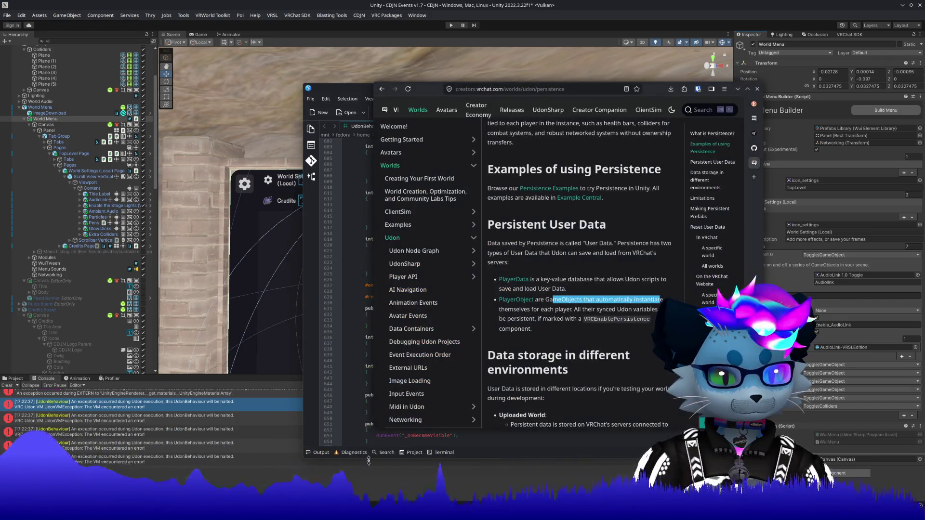
{"action": "left_click", "coordinate": [512, 284]}
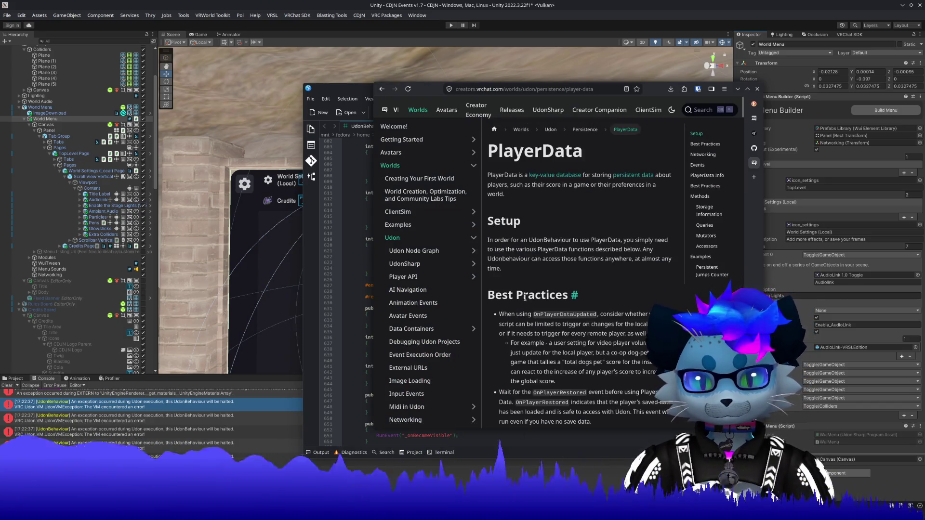
{"action": "scroll", "coordinate": [546, 243], "scroll_direction": "down", "scroll_amount": 4}
{"action": "scroll", "coordinate": [546, 244], "scroll_direction": "up", "scroll_amount": 2}
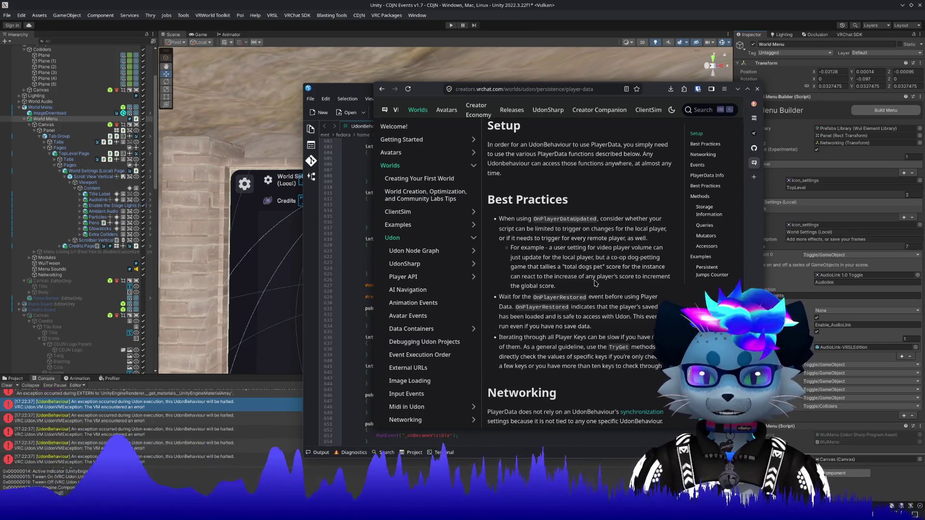
{"action": "scroll", "coordinate": [596, 284], "scroll_direction": "down", "scroll_amount": 5}
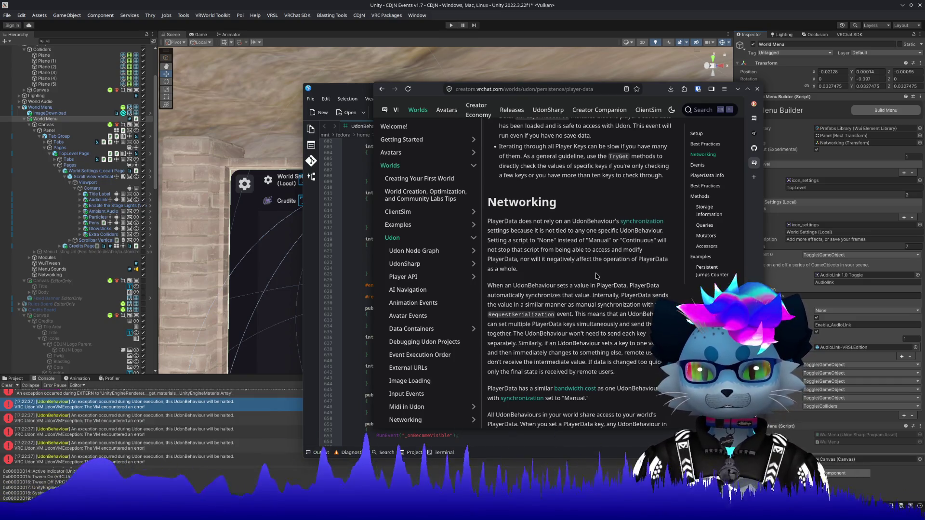
{"action": "mouse_move", "coordinate": [531, 240]}
{"action": "left_mouse_down"}
{"action": "mouse_move", "coordinate": [663, 240]}
{"action": "mouse_move", "coordinate": [672, 259]}
{"action": "left_mouse_up"}
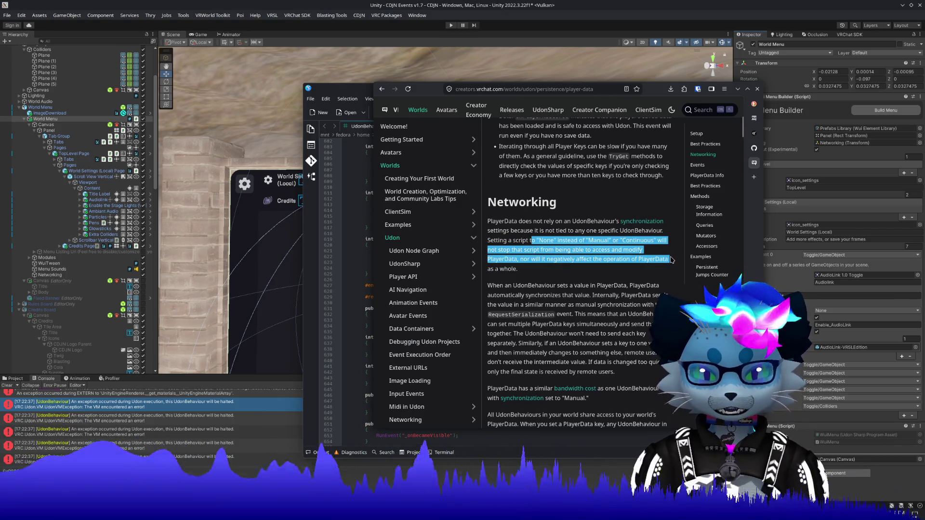
{"action": "left_click", "coordinate": [652, 280]}
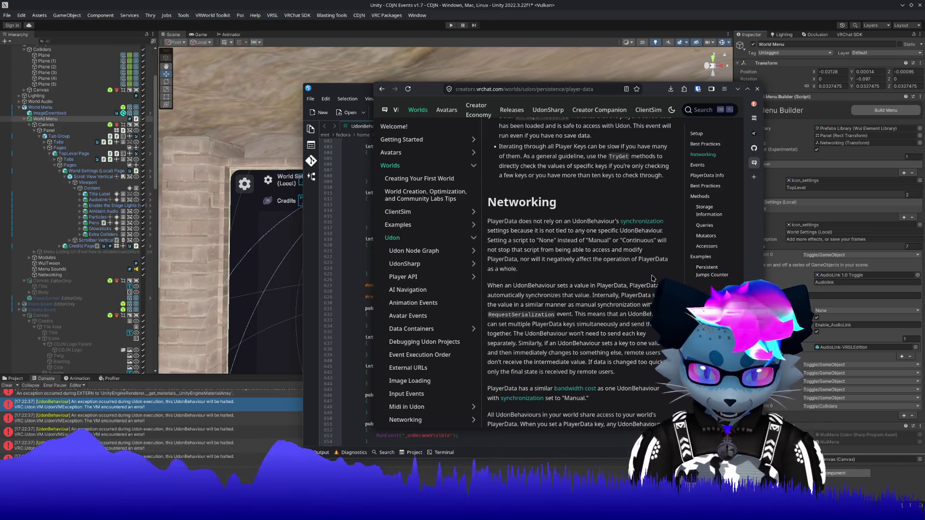
Step: Read further down the PlayerData page to the Key property's description
{"action": "scroll", "coordinate": [652, 278], "scroll_direction": "down", "scroll_amount": 5}
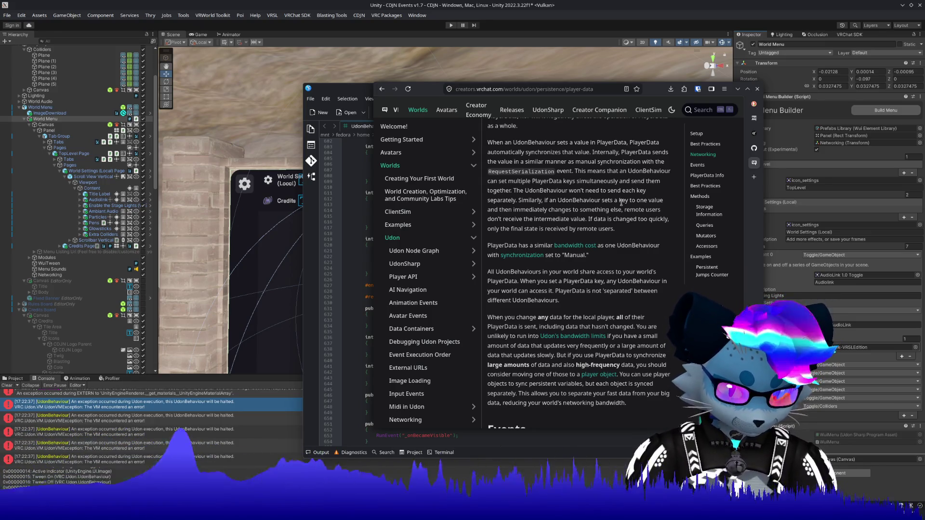
{"action": "scroll", "coordinate": [622, 202], "scroll_direction": "down", "scroll_amount": 15}
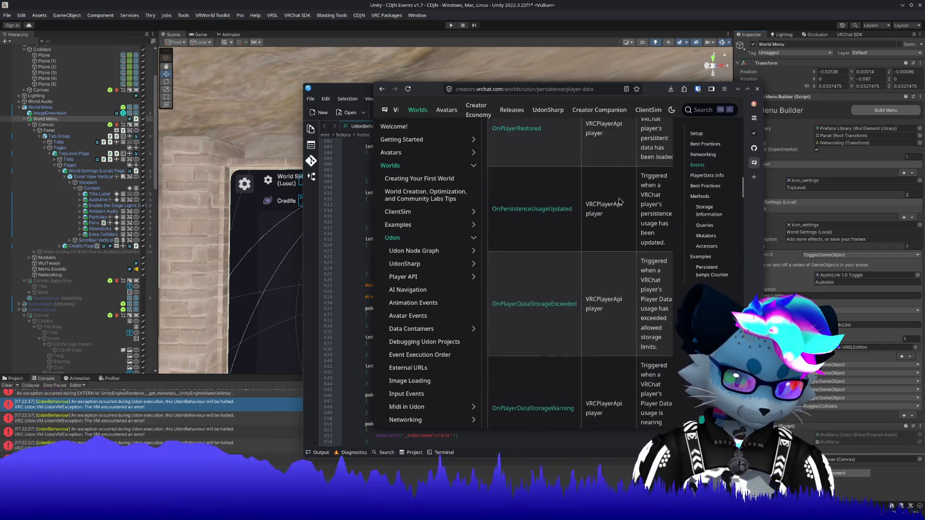
{"action": "scroll", "coordinate": [619, 201], "scroll_direction": "down", "scroll_amount": 4}
{"action": "scroll", "coordinate": [620, 201], "scroll_direction": "up", "scroll_amount": 2}
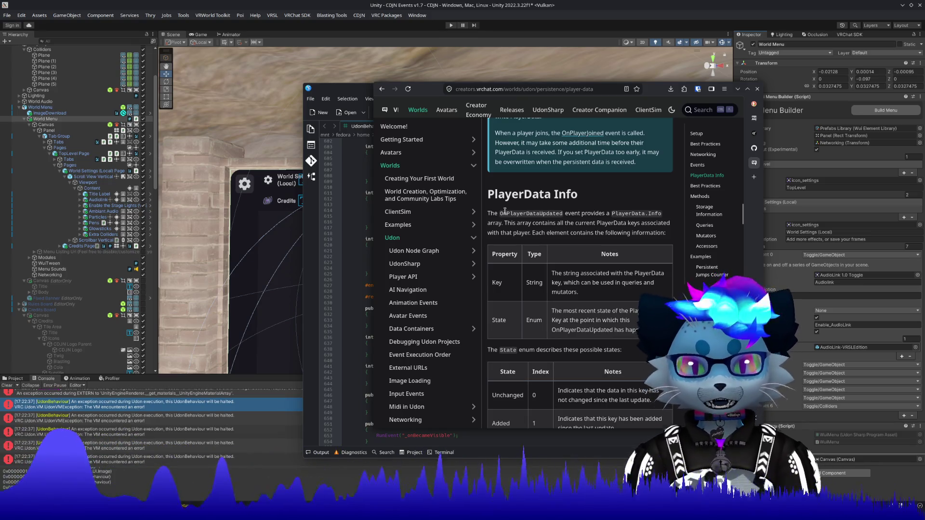
{"action": "mouse_move", "coordinate": [567, 273]}
{"action": "left_mouse_down"}
{"action": "mouse_move", "coordinate": [621, 274]}
{"action": "mouse_move", "coordinate": [532, 319]}
{"action": "mouse_move", "coordinate": [619, 302]}
{"action": "left_mouse_up"}
{"action": "left_click", "coordinate": [621, 296]}
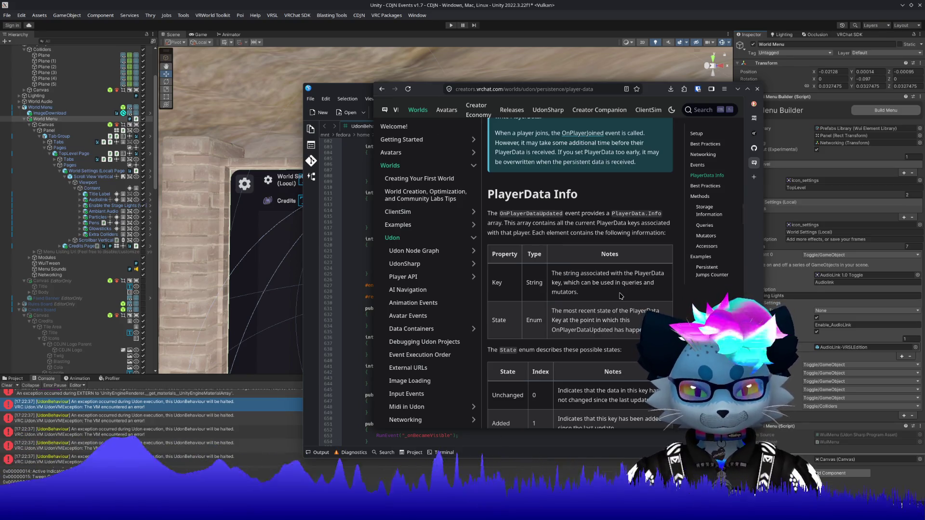
Step: Read on through the Queries and Mutators sections of the PlayerData page
{"action": "scroll", "coordinate": [620, 294], "scroll_direction": "down", "scroll_amount": 2}
{"action": "scroll", "coordinate": [620, 294], "scroll_direction": "down", "scroll_amount": 5}
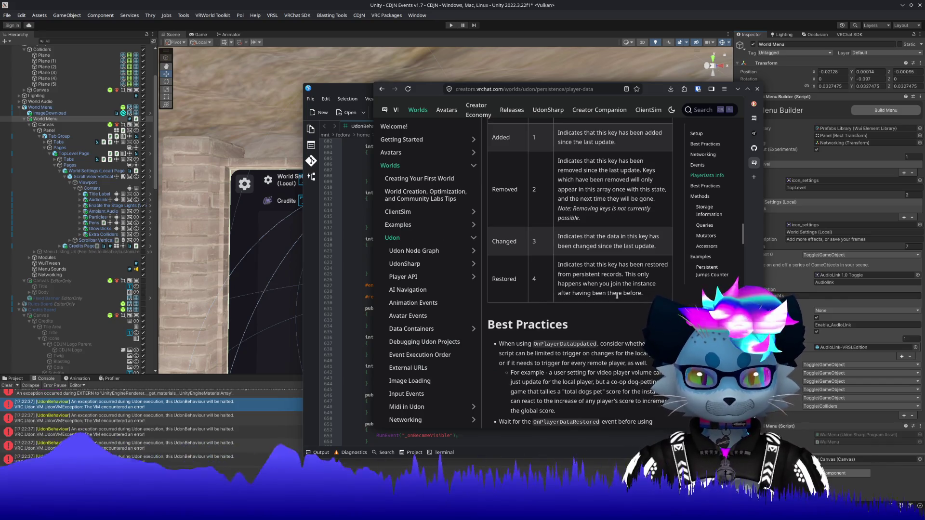
{"action": "scroll", "coordinate": [617, 296], "scroll_direction": "down", "scroll_amount": 7}
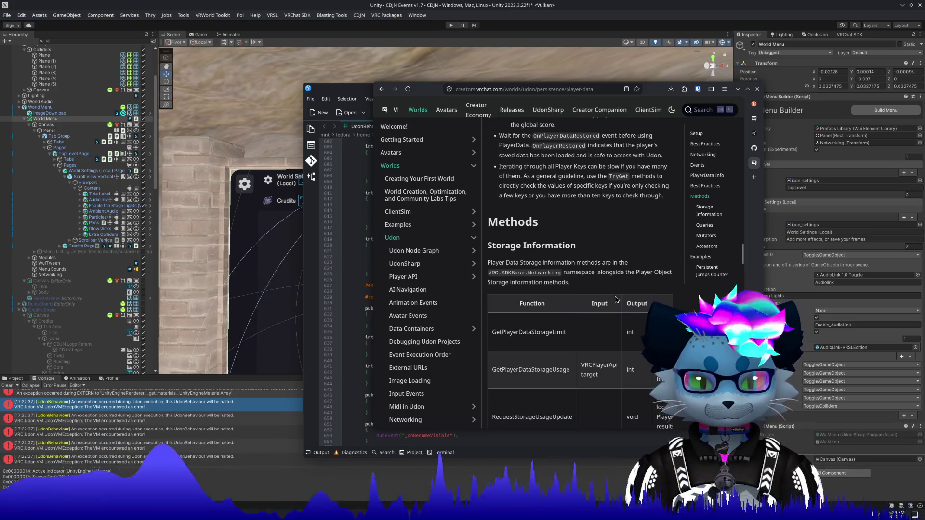
{"action": "scroll", "coordinate": [616, 300], "scroll_direction": "down", "scroll_amount": 2}
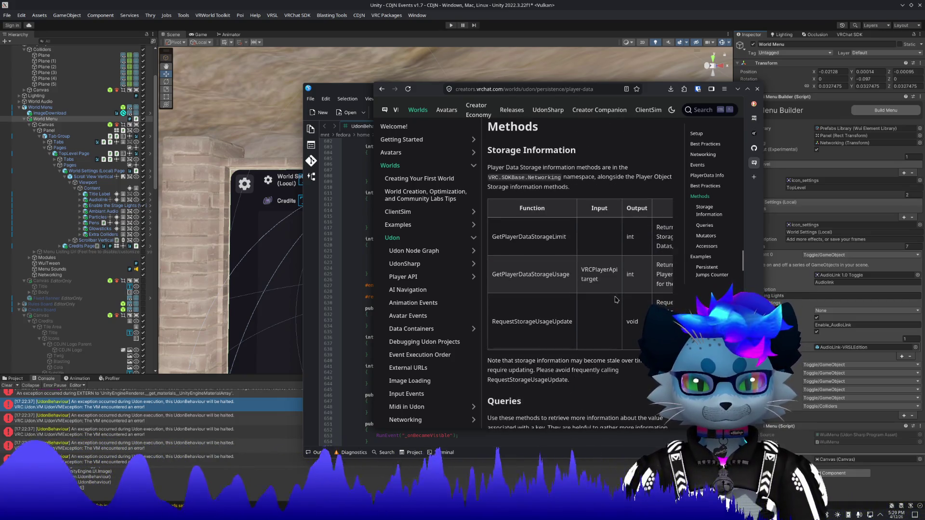
{"action": "scroll", "coordinate": [616, 299], "scroll_direction": "up", "scroll_amount": 1}
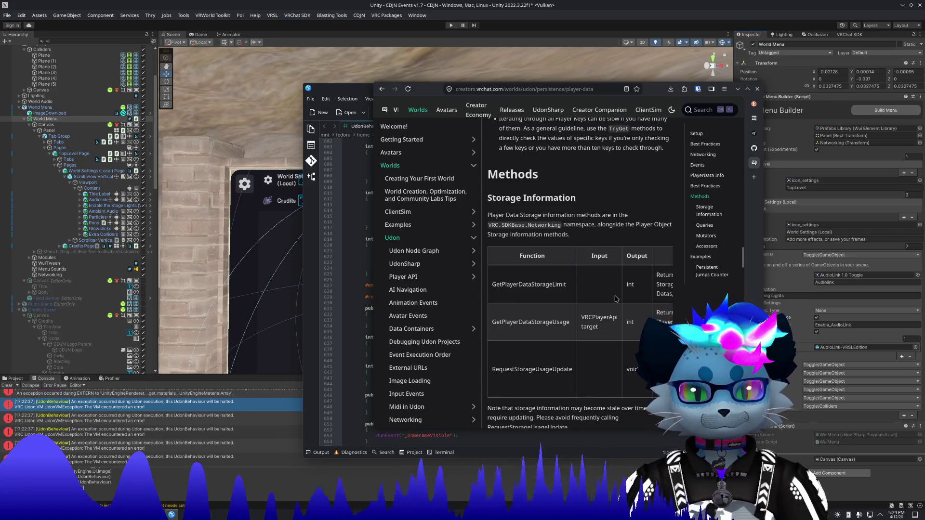
{"action": "scroll", "coordinate": [615, 299], "scroll_direction": "down", "scroll_amount": 6}
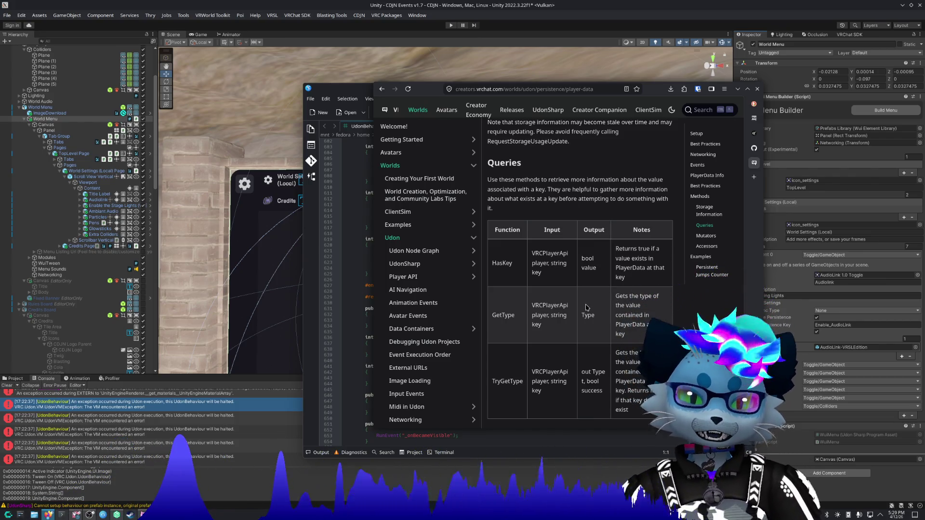
{"action": "scroll", "coordinate": [533, 302], "scroll_direction": "down", "scroll_amount": 3}
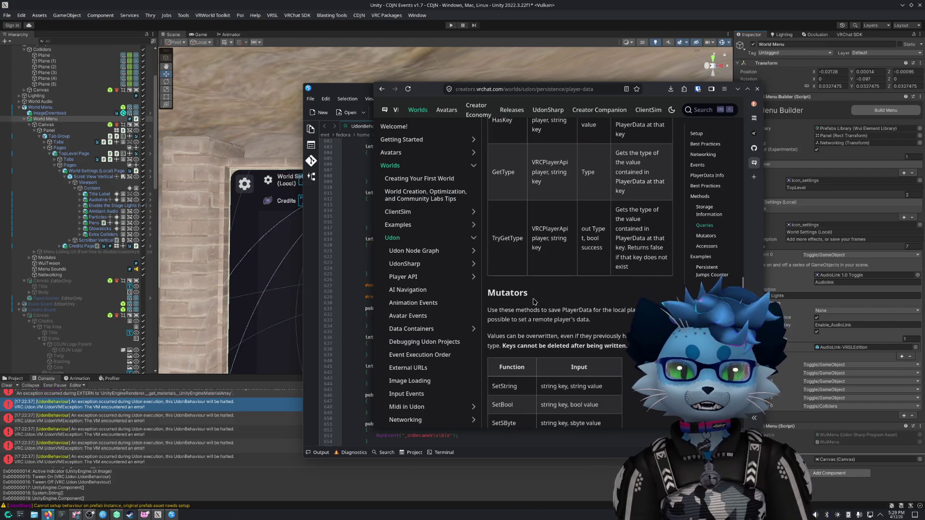
Step: Scroll to the Accessors function table, highlighting SetBool along the way
{"action": "scroll", "coordinate": [535, 294], "scroll_direction": "down", "scroll_amount": 3}
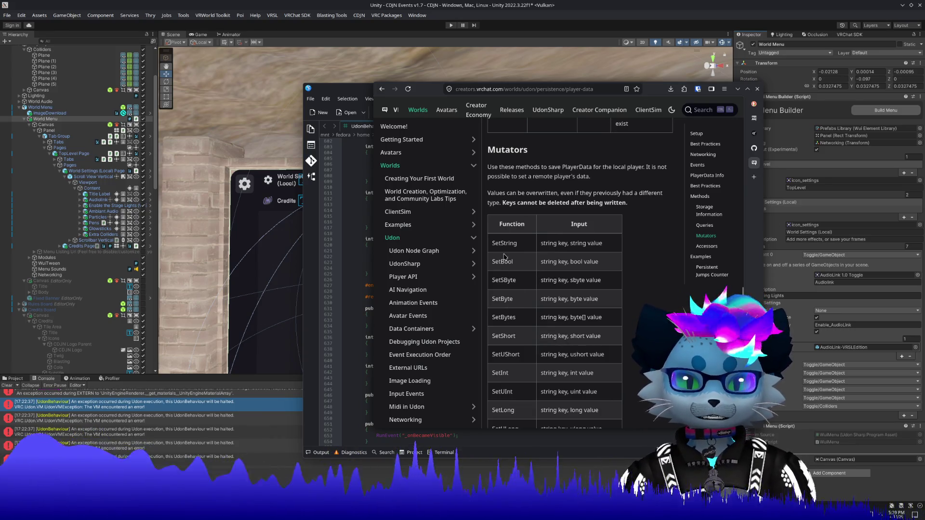
{"action": "scroll", "coordinate": [510, 254], "scroll_direction": "down", "scroll_amount": 2}
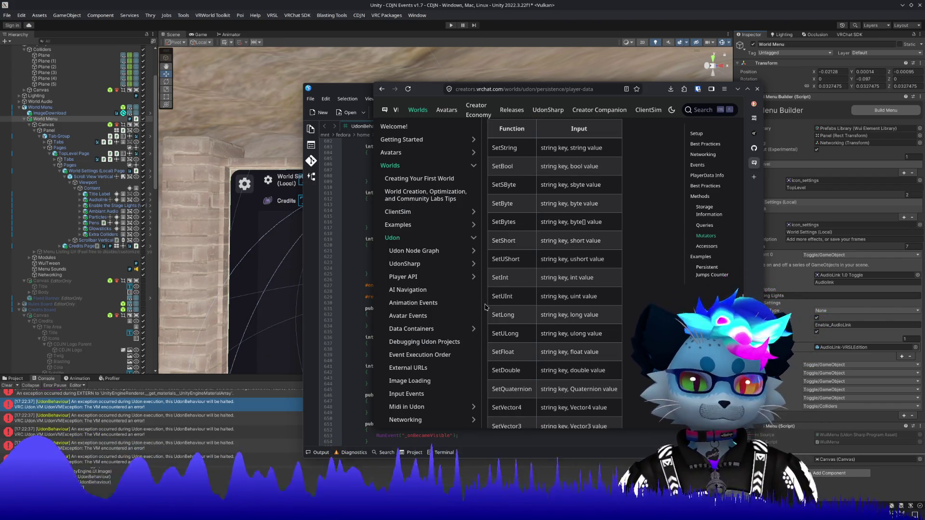
{"action": "double_click", "coordinate": [507, 167]}
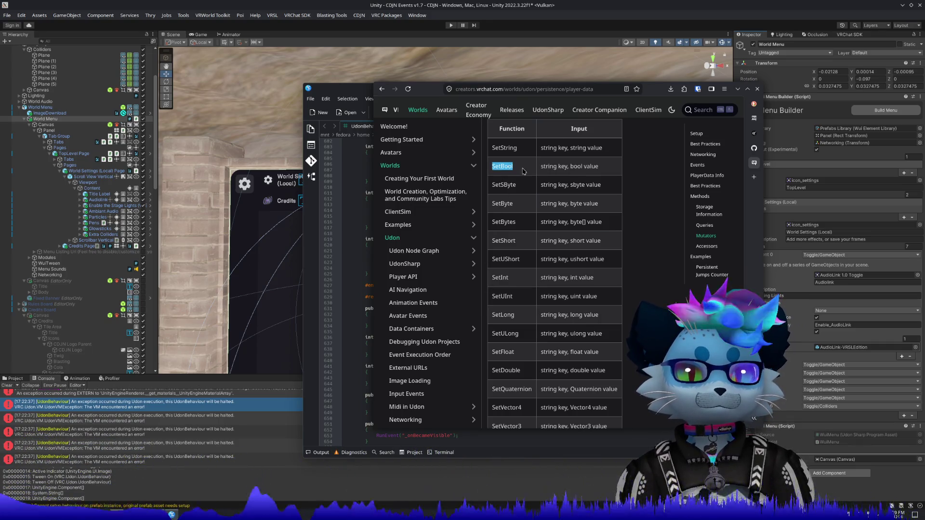
{"action": "left_click_drag", "start_coordinate": [519, 171], "coordinate": [603, 173]}
{"action": "scroll", "coordinate": [578, 250], "scroll_direction": "up", "scroll_amount": 3}
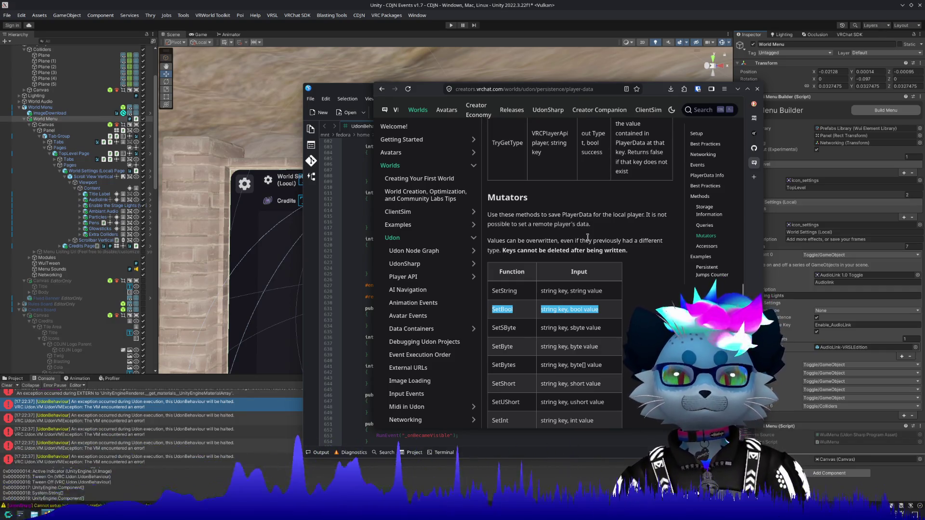
{"action": "scroll", "coordinate": [587, 237], "scroll_direction": "down", "scroll_amount": 6}
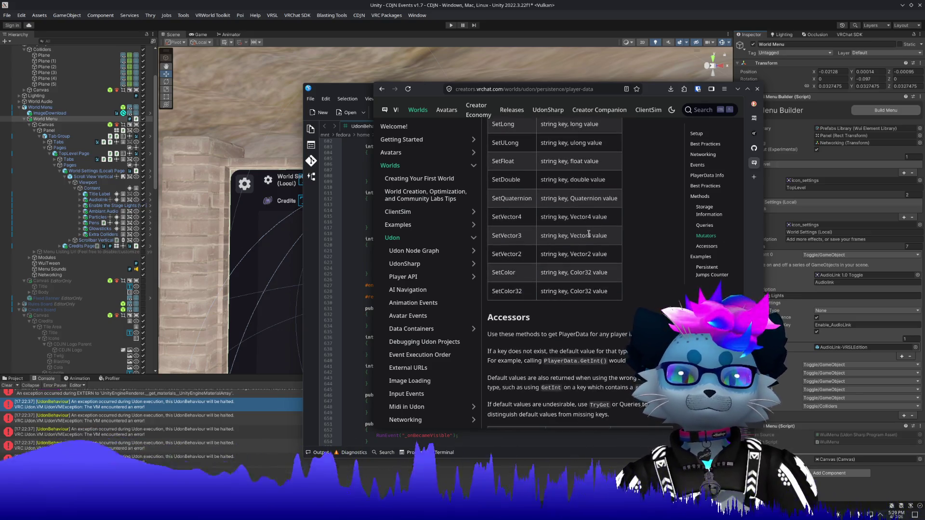
{"action": "scroll", "coordinate": [589, 233], "scroll_direction": "down", "scroll_amount": 2}
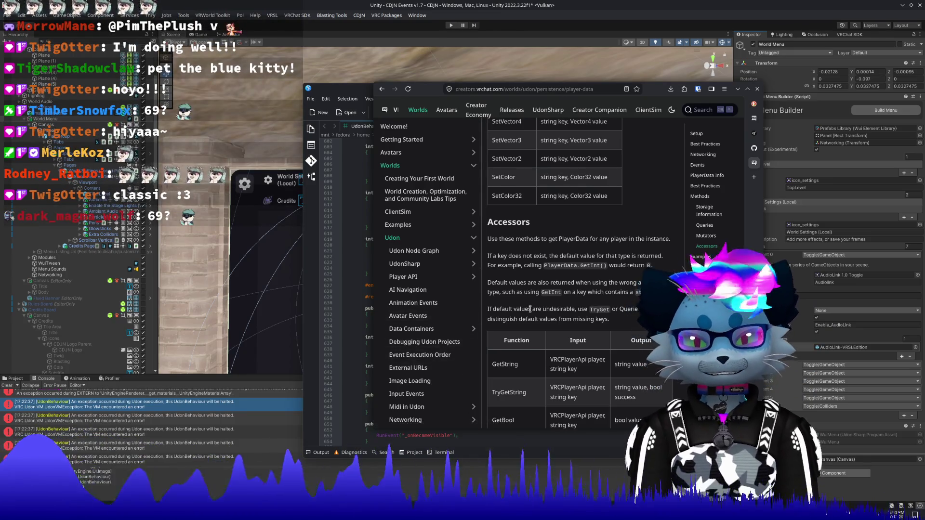
Step: Jump to the Best Practices section and read on toward Networking
{"action": "scroll", "coordinate": [533, 292], "scroll_direction": "down", "scroll_amount": 5}
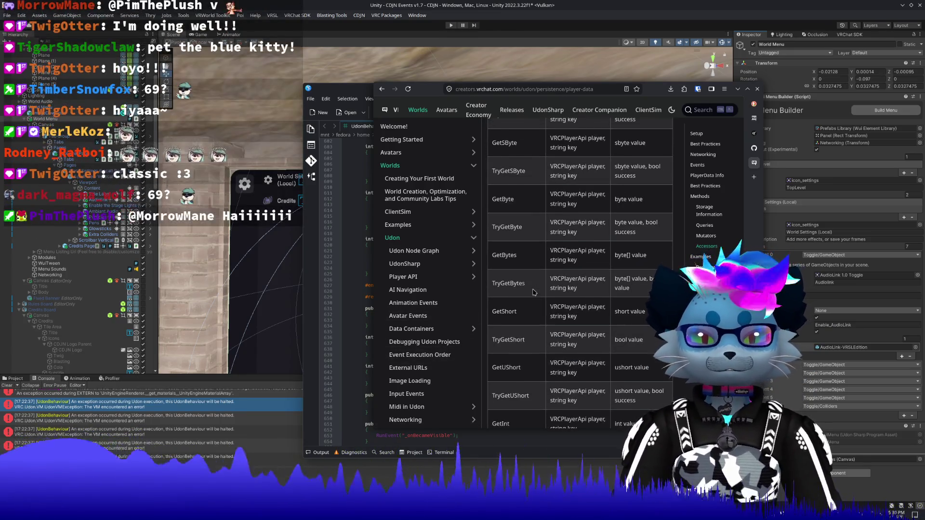
{"action": "scroll", "coordinate": [533, 292], "scroll_direction": "up", "scroll_amount": 15}
{"action": "scroll", "coordinate": [604, 250], "scroll_direction": "up", "scroll_amount": 3}
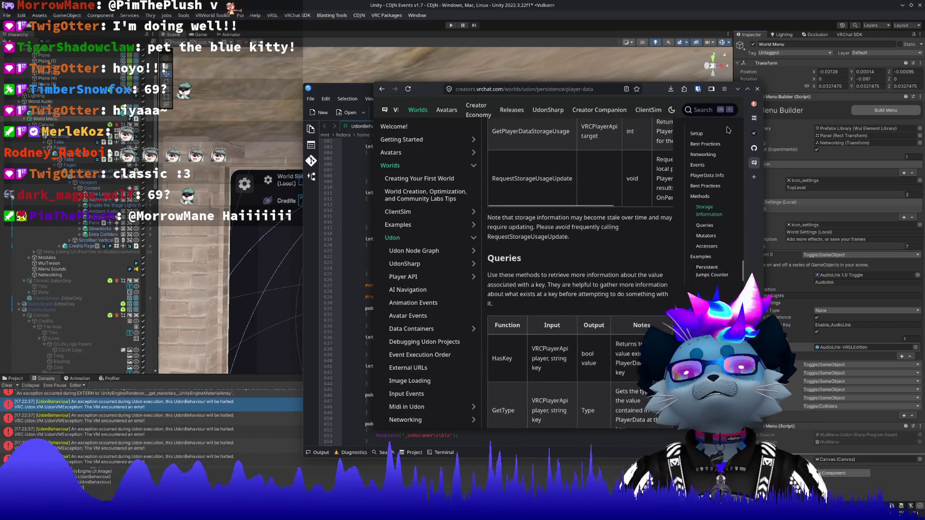
{"action": "left_click", "coordinate": [705, 144]}
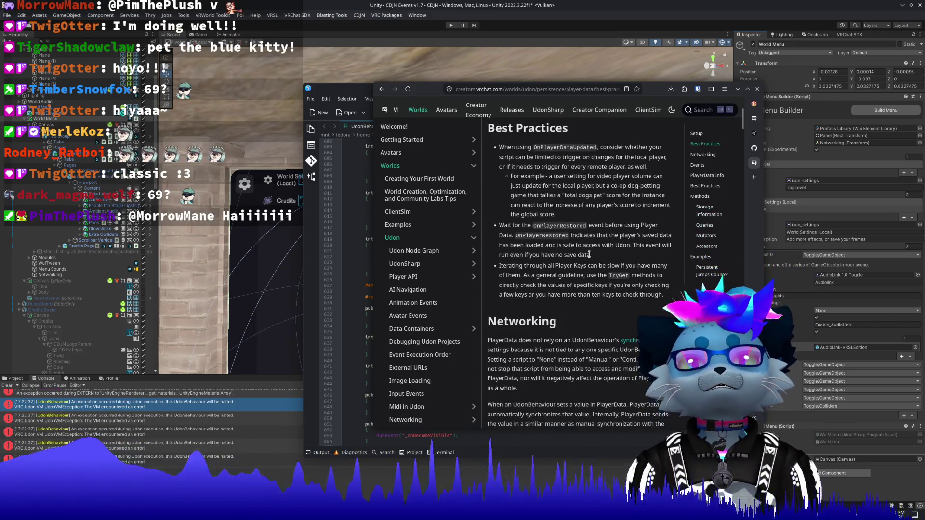
{"action": "scroll", "coordinate": [589, 254], "scroll_direction": "down", "scroll_amount": 1}
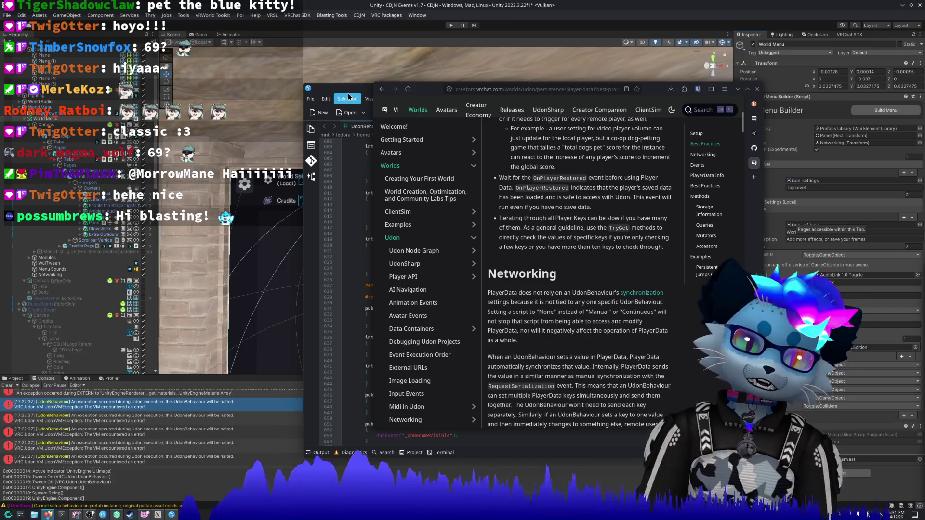
{"action": "key", "text": "alt+Tab"}
Step: Minimize the code editor and move the docs window aside to uncover the scene
{"action": "left_click", "coordinate": [731, 89]}
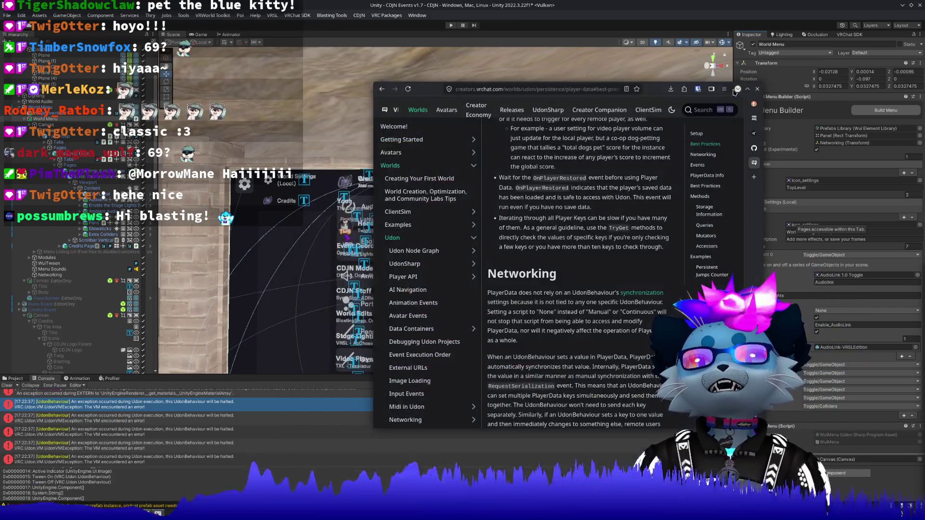
{"action": "left_click_drag", "start_coordinate": [665, 95], "coordinate": [707, 386]}
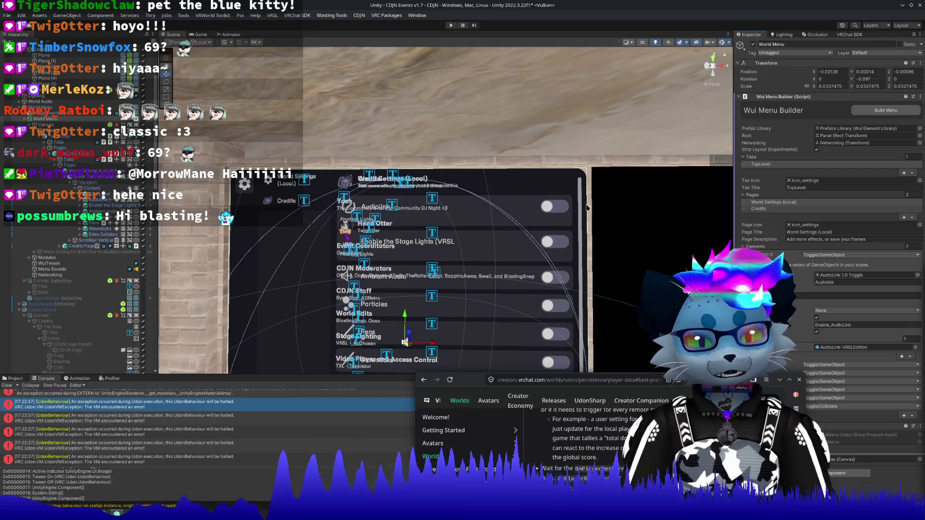
{"action": "left_click", "coordinate": [589, 210]}
{"action": "scroll", "coordinate": [579, 182], "scroll_direction": "down", "scroll_amount": 5}
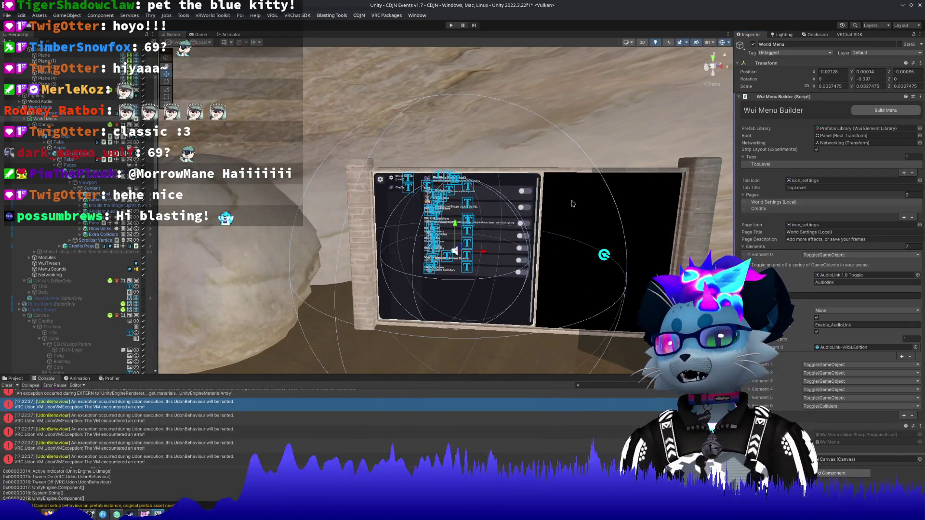
{"action": "key", "text": "alt+Tab"}
{"action": "left_click_drag", "start_coordinate": [692, 376], "coordinate": [670, 100]}
Step: Zoom out the Scene view and return to Unity, hiding the docs window
{"action": "scroll", "coordinate": [639, 314], "scroll_direction": "down", "scroll_amount": 5}
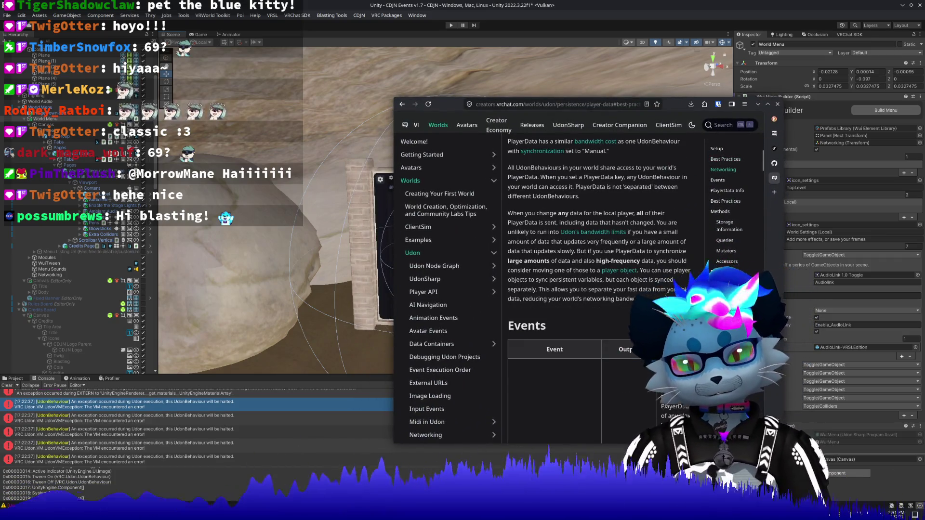
{"action": "scroll", "coordinate": [639, 314], "scroll_direction": "down", "scroll_amount": 5}
{"action": "scroll", "coordinate": [630, 316], "scroll_direction": "up", "scroll_amount": 15}
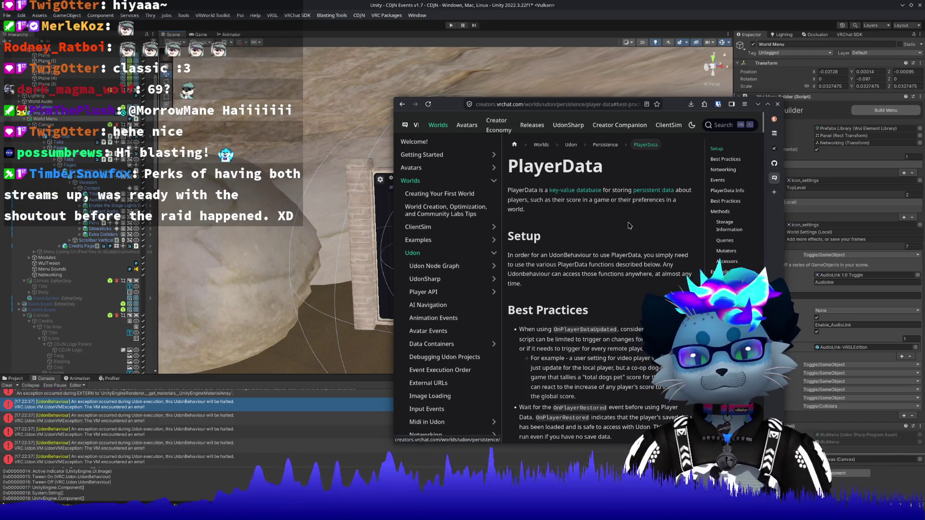
{"action": "scroll", "coordinate": [630, 226], "scroll_direction": "down", "scroll_amount": 2}
{"action": "scroll", "coordinate": [628, 225], "scroll_direction": "down", "scroll_amount": 4}
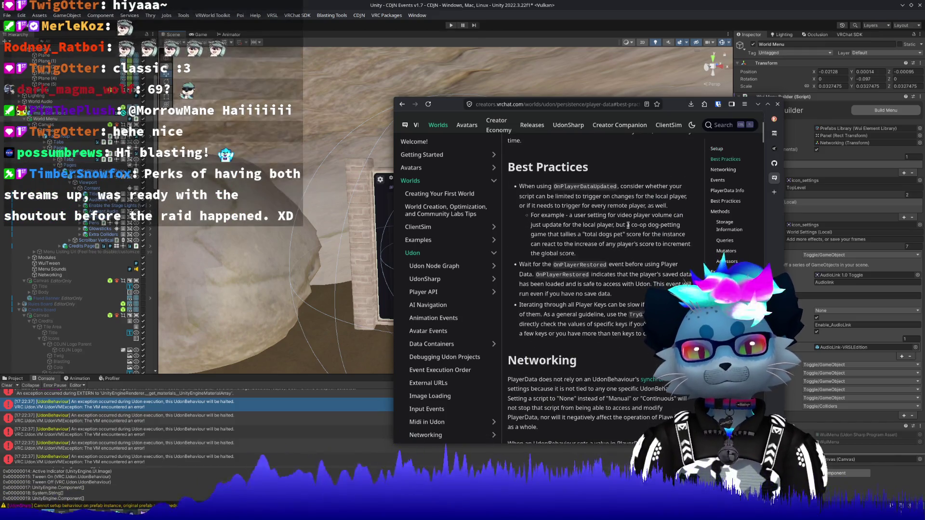
{"action": "scroll", "coordinate": [624, 227], "scroll_direction": "down", "scroll_amount": 4}
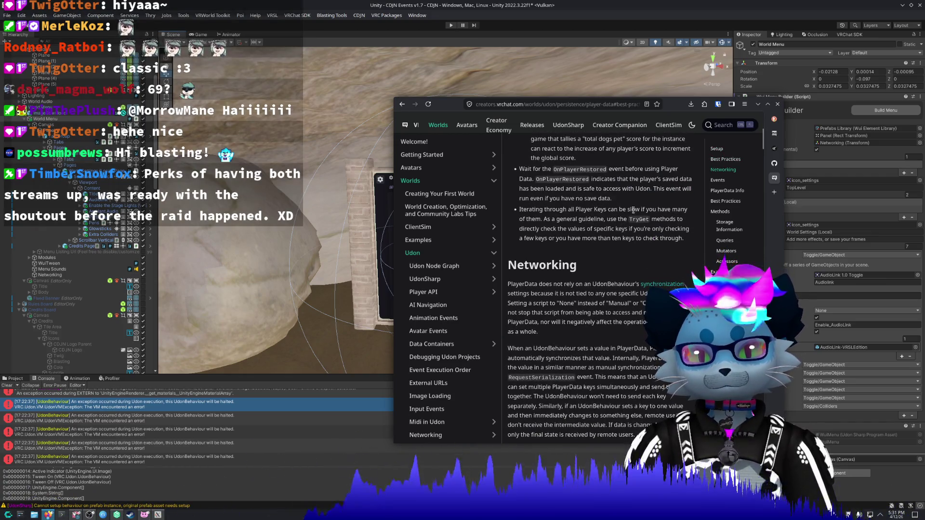
{"action": "scroll", "coordinate": [640, 207], "scroll_direction": "down", "scroll_amount": 4}
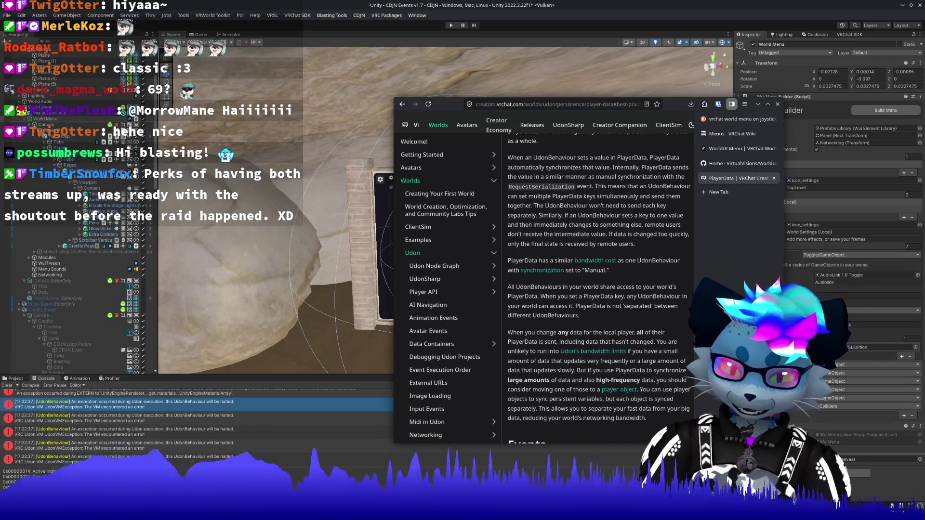
{"action": "key", "text": "alt+Tab"}
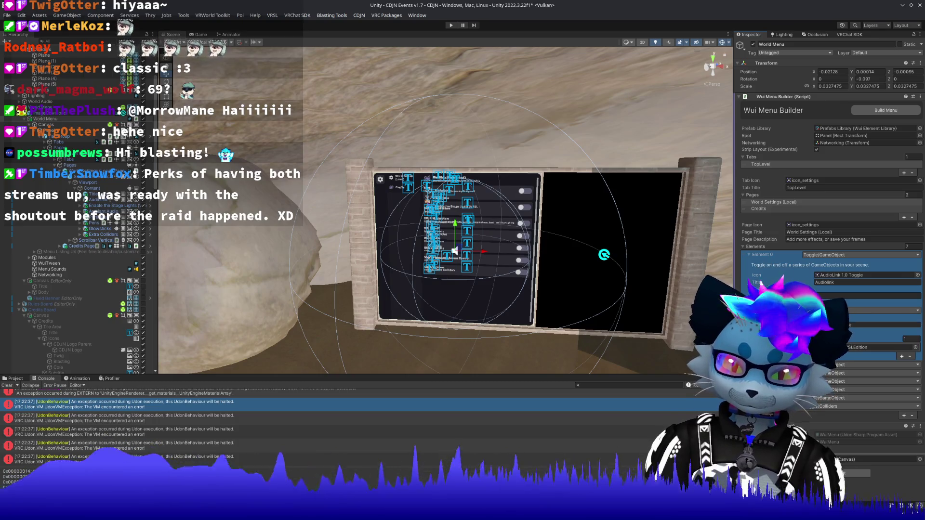
Step: Save the CDJN scene with Ctrl+S and start Play mode
{"action": "left_click", "coordinate": [833, 327]}
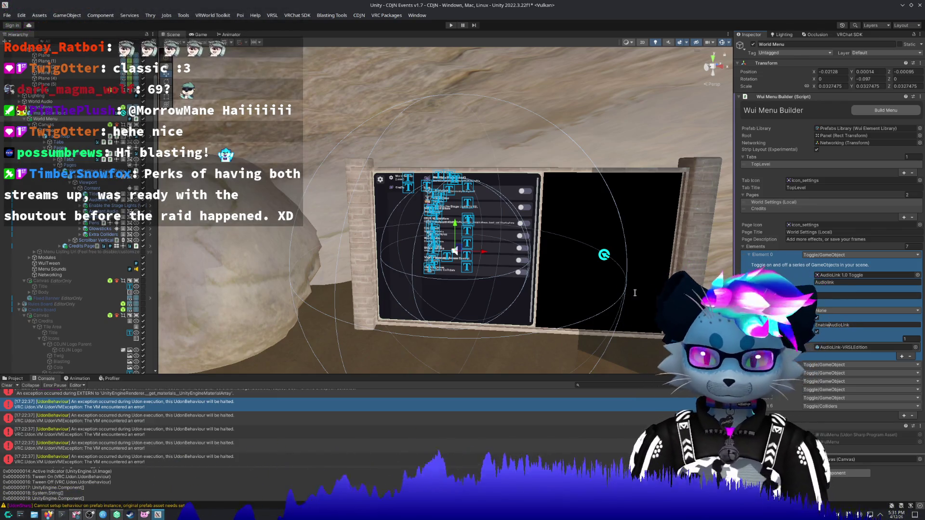
{"action": "key", "text": "ctrl+s"}
{"action": "left_click", "coordinate": [451, 25]}
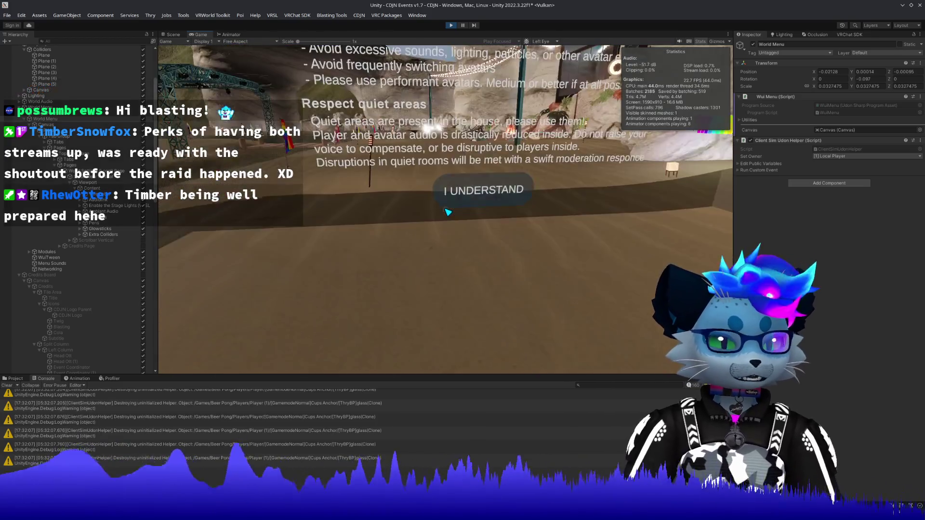
Step: Accept the rules panel, walk to the World Settings board, and bring up the ClientSim menu
{"action": "left_click", "coordinate": [446, 210]}
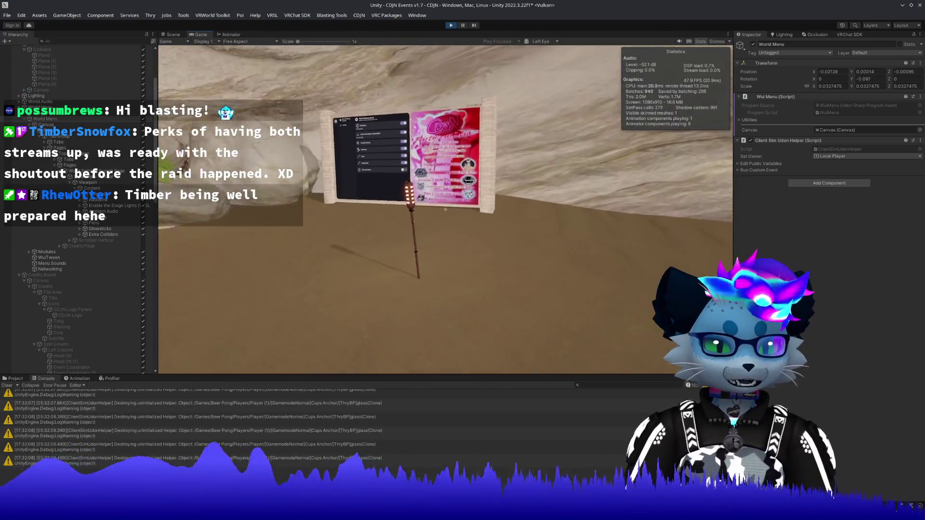
{"action": "key", "text": "w"}
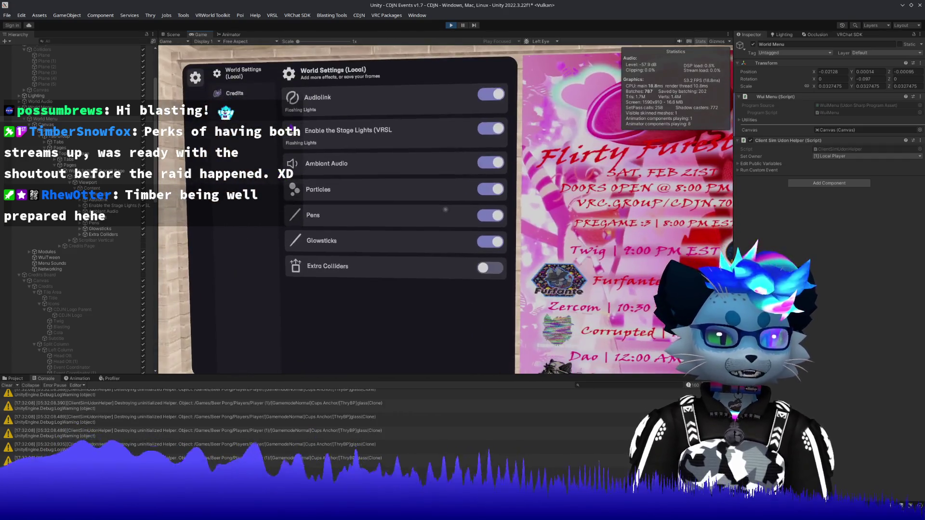
{"action": "key", "text": "Escape"}
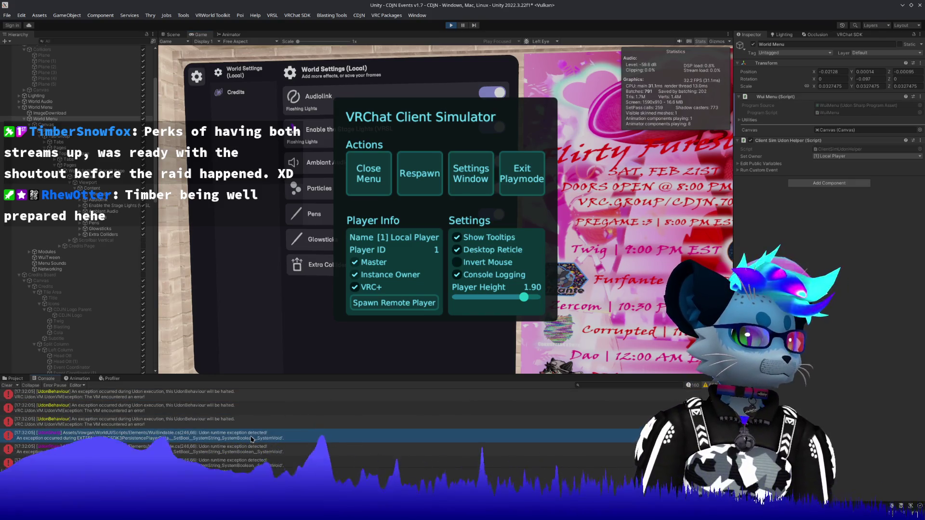
Step: Inspect the Udon exception entries in the Console, close the code editor, and resume playing
{"action": "left_click", "coordinate": [194, 425]}
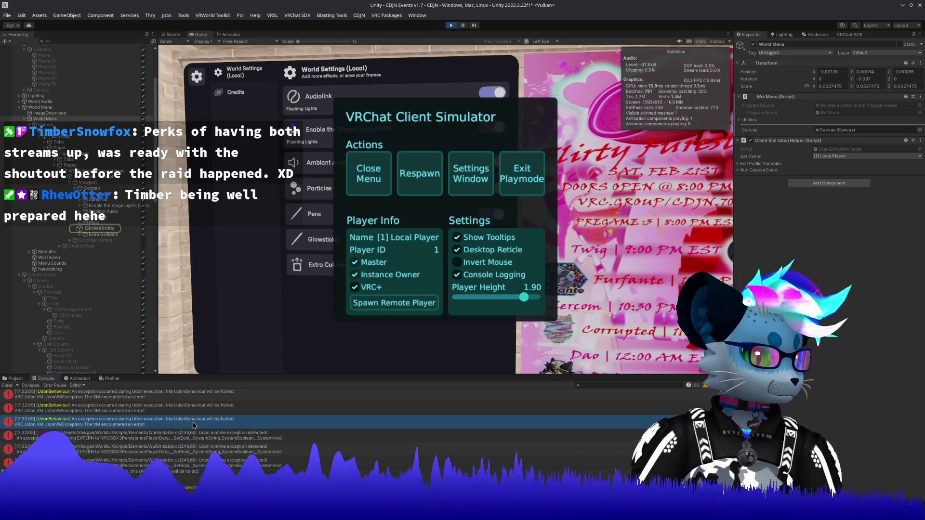
{"action": "scroll", "coordinate": [193, 426], "scroll_direction": "up", "scroll_amount": 3}
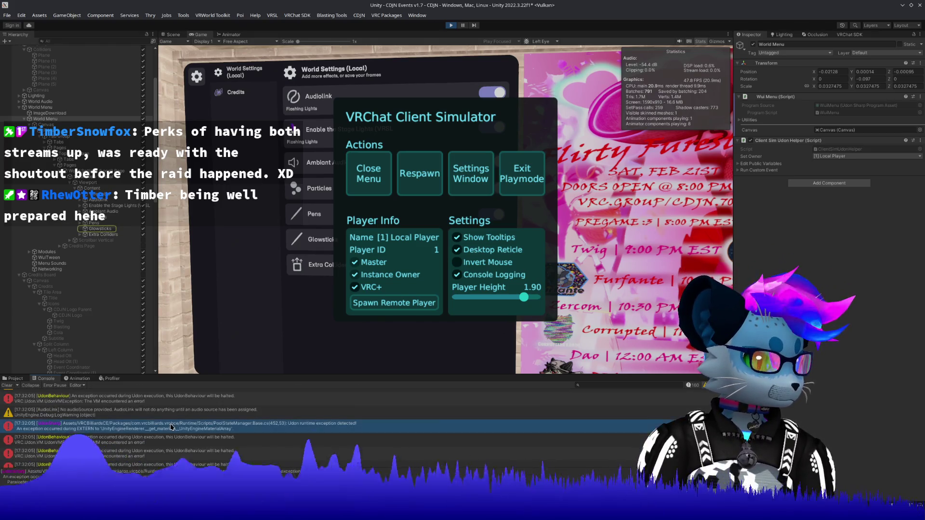
{"action": "left_click", "coordinate": [168, 440]}
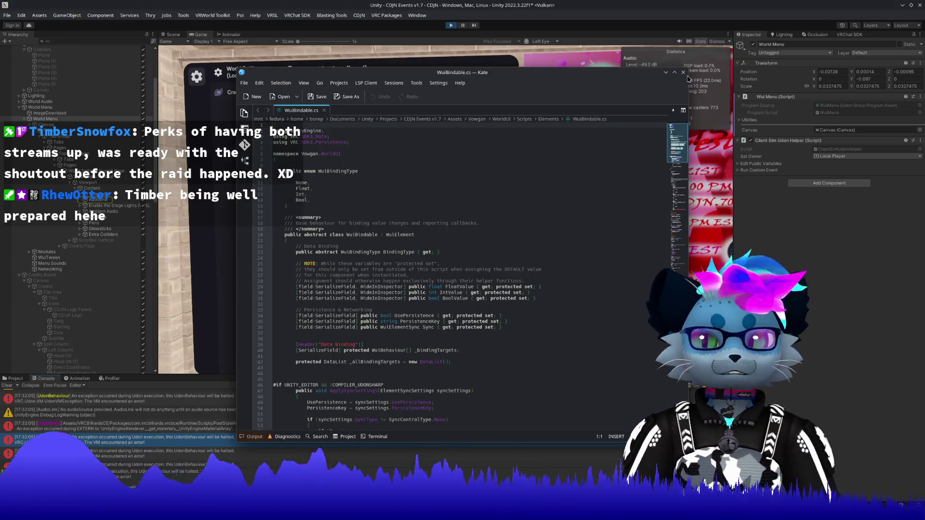
{"action": "left_click", "coordinate": [684, 72]}
{"action": "left_click", "coordinate": [356, 186]}
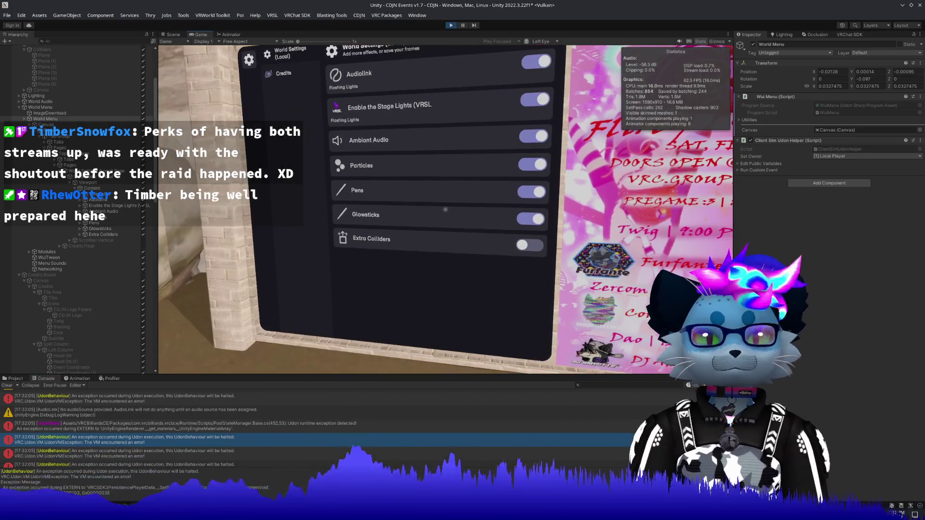
Step: Walk around the World Settings board and head up to the cave doorway, then reopen the ClientSim menu
{"action": "key", "text": "w"}
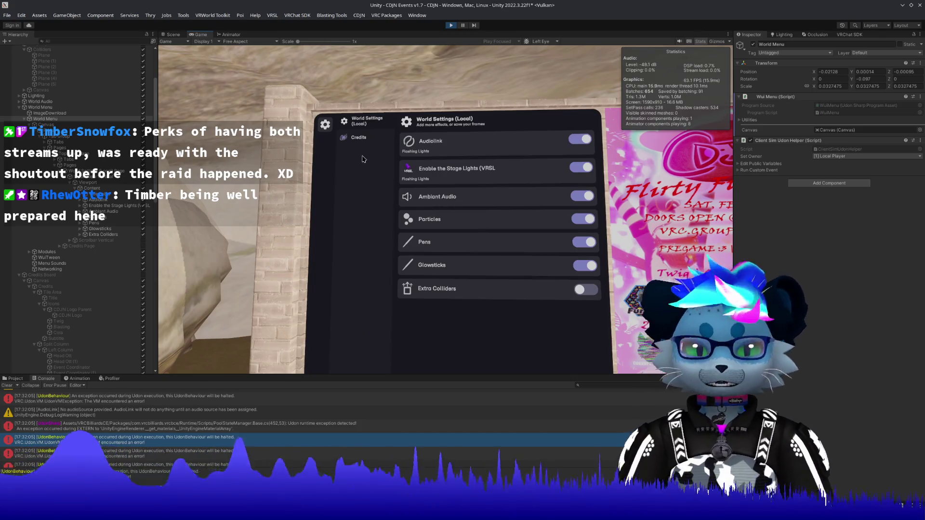
{"action": "key", "text": "s"}
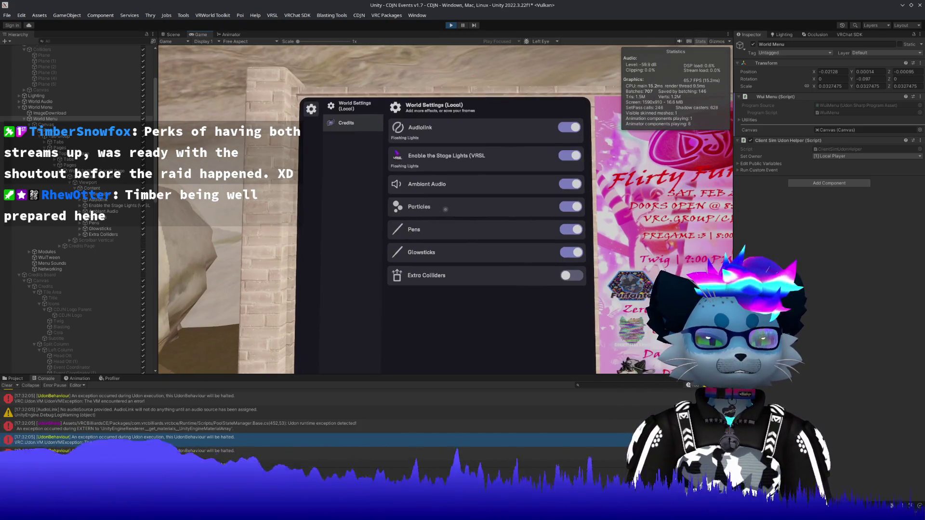
{"action": "key", "text": "d"}
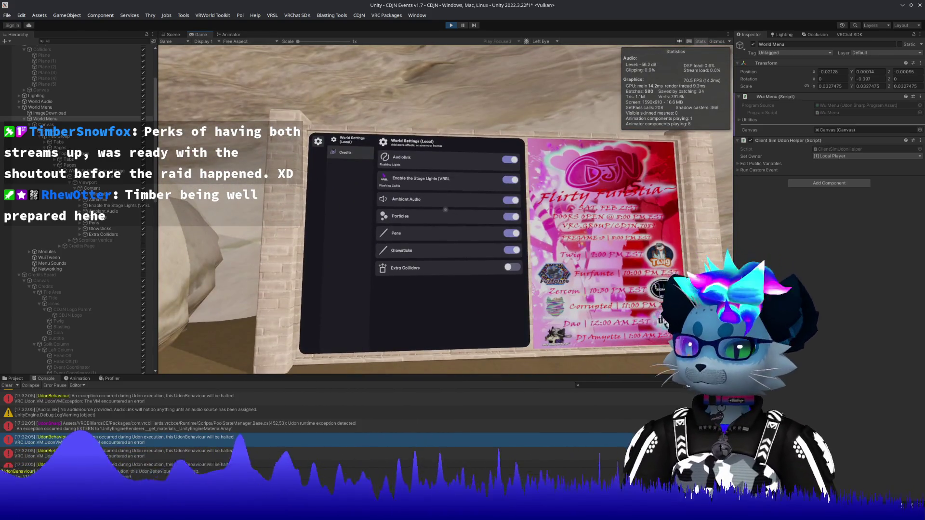
{"action": "key", "text": "w"}
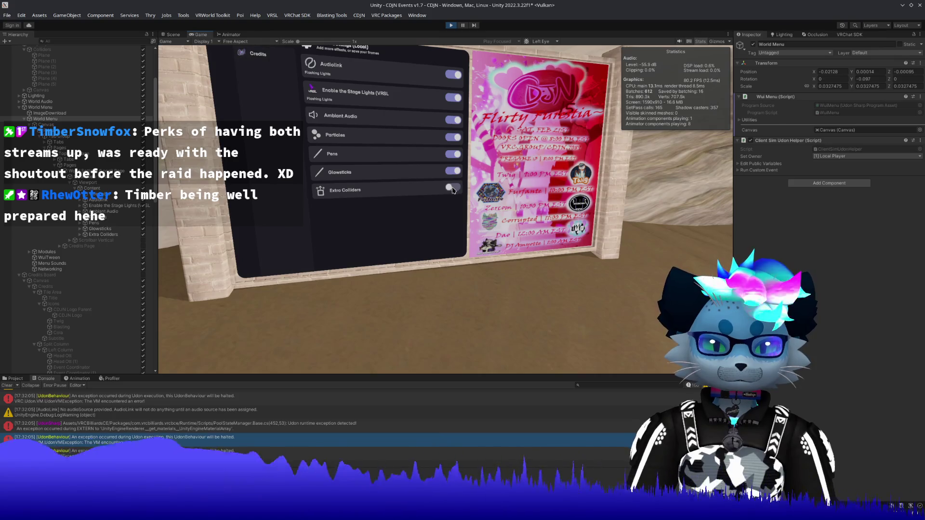
{"action": "left_click", "coordinate": [451, 192]}
{"action": "key", "text": "w"}
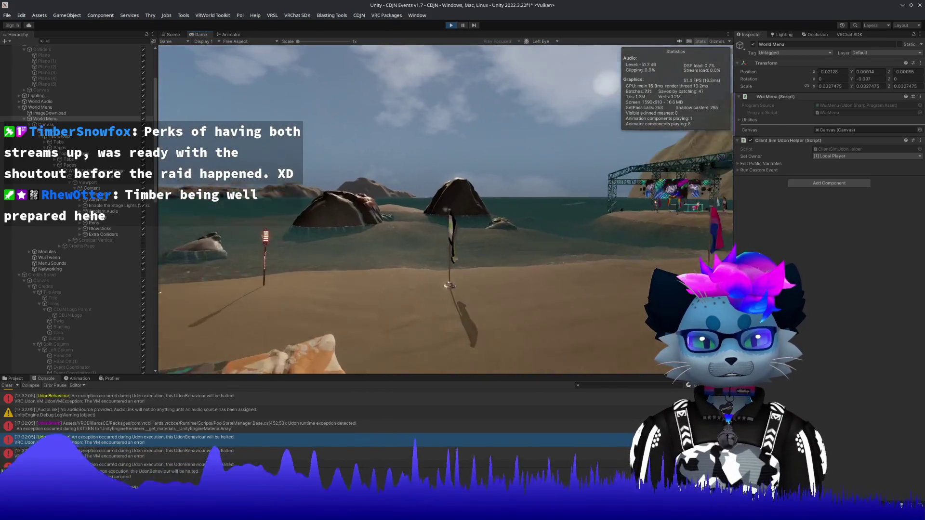
{"action": "key", "text": "w"}
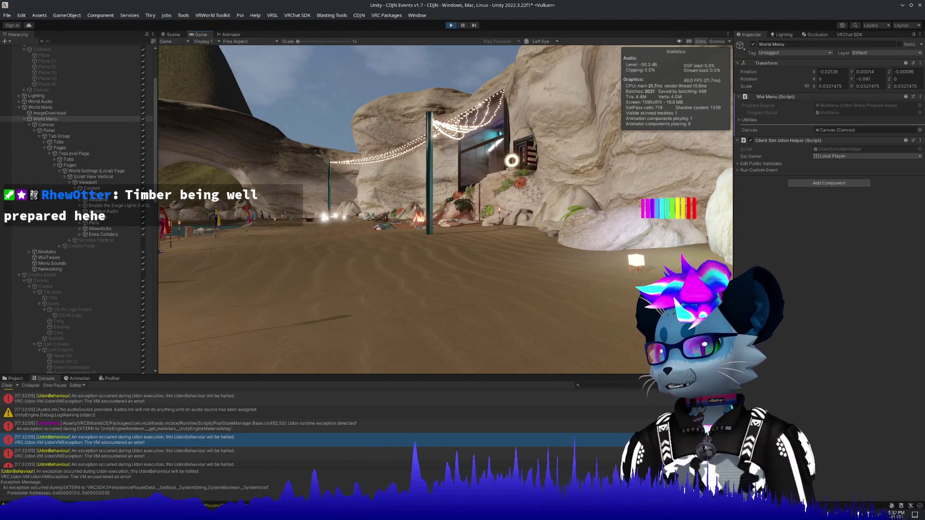
{"action": "key", "text": "w"}
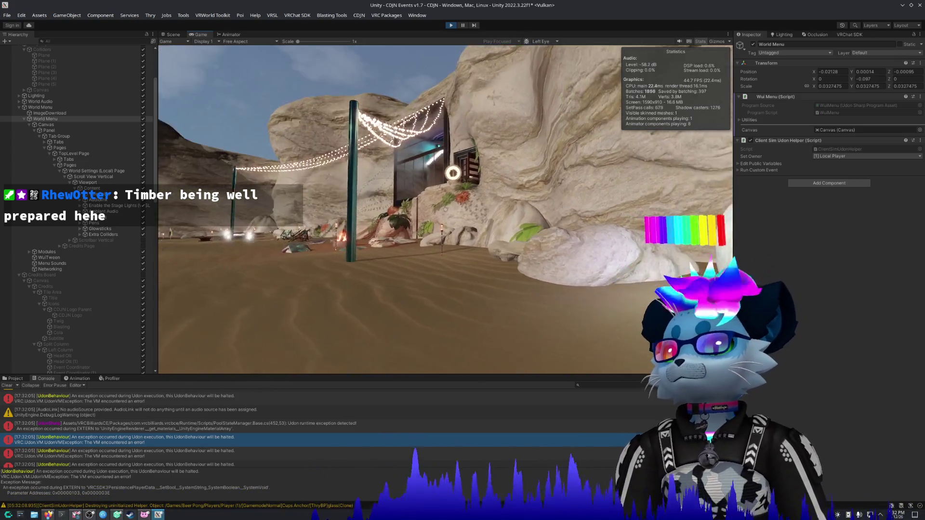
{"action": "key", "text": "Escape"}
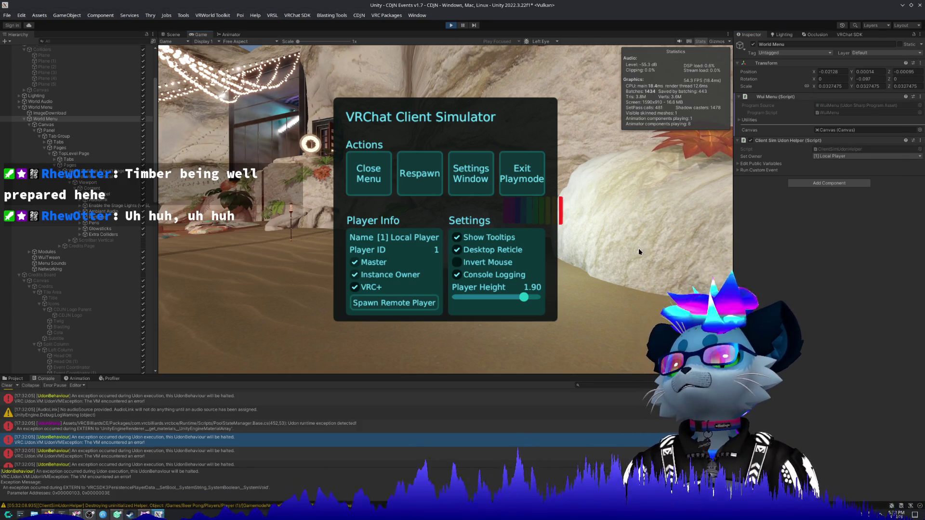
Step: Walk past the rainbow bars, dock and DJ stage, then across the beach to the Deal Cards table
{"action": "key", "text": "Escape"}
{"action": "key", "text": "w"}
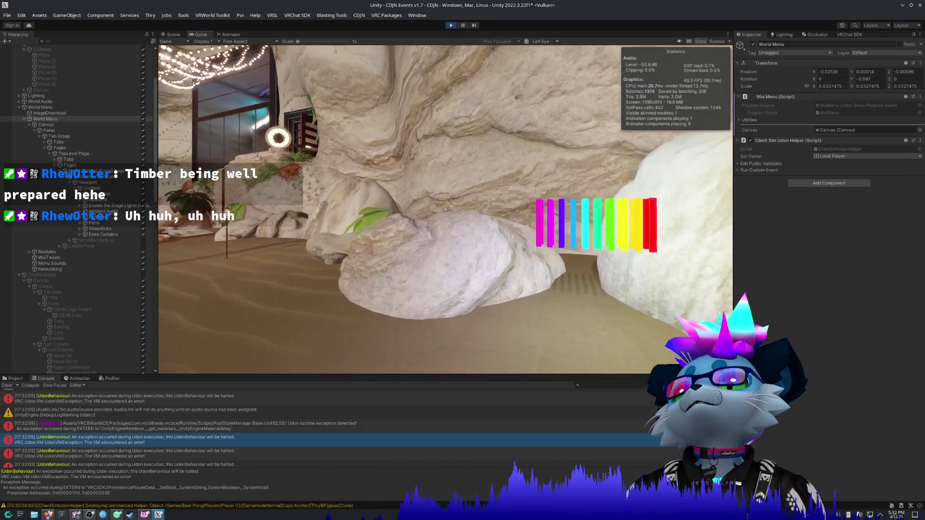
{"action": "key", "text": "w"}
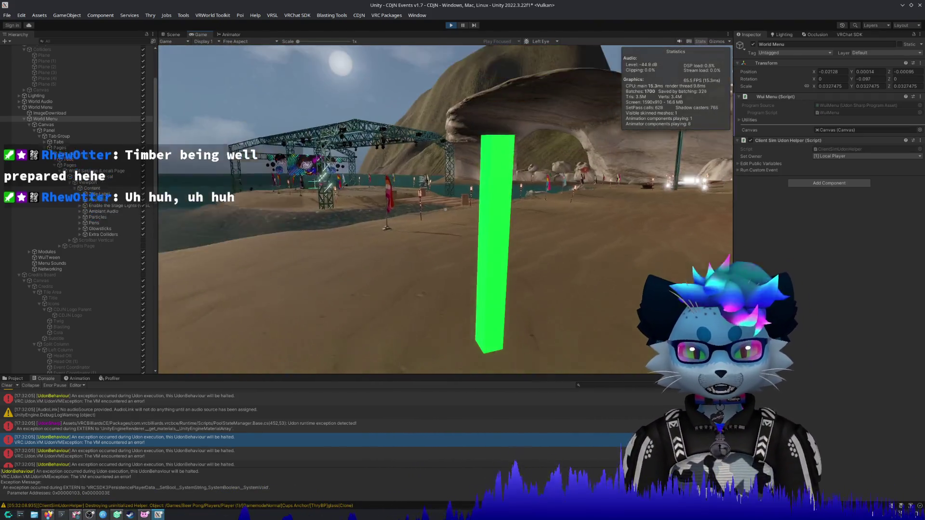
{"action": "key", "text": "w"}
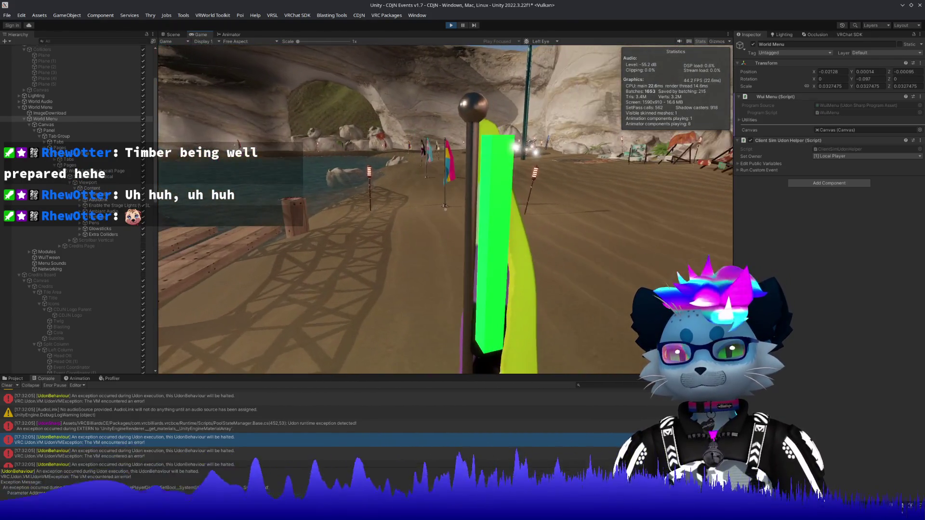
{"action": "key", "text": "w"}
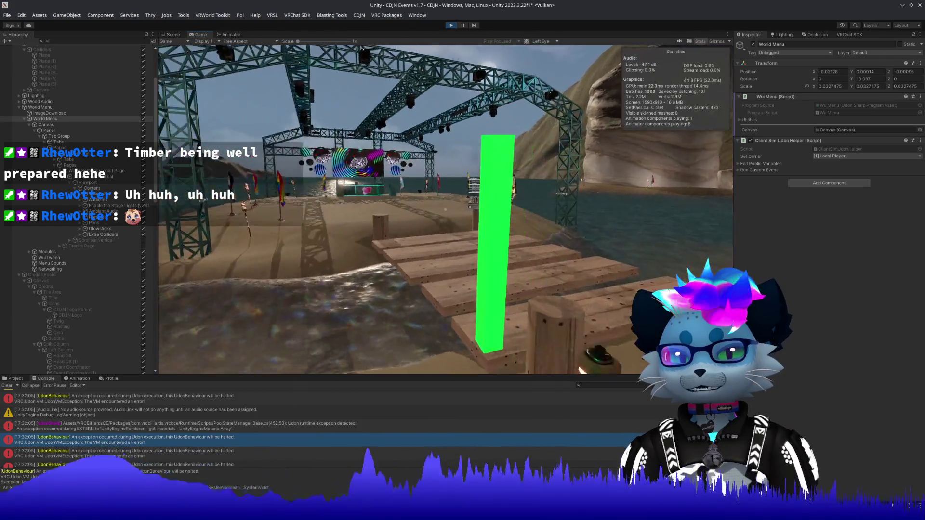
{"action": "key", "text": "w"}
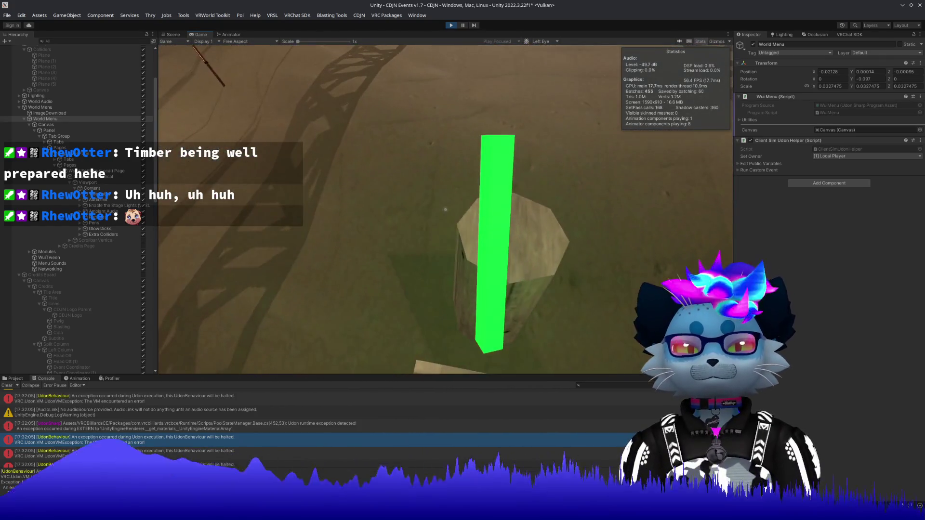
{"action": "key", "text": "w"}
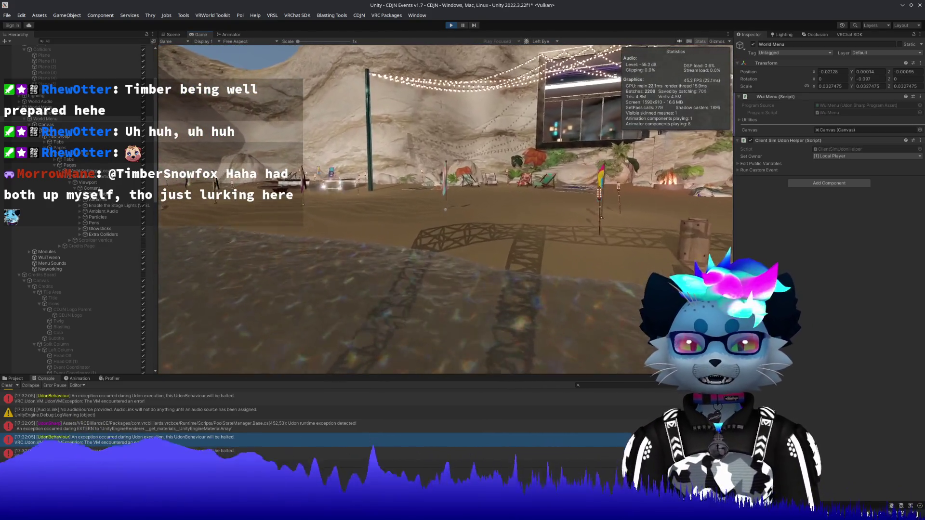
{"action": "key", "text": "a"}
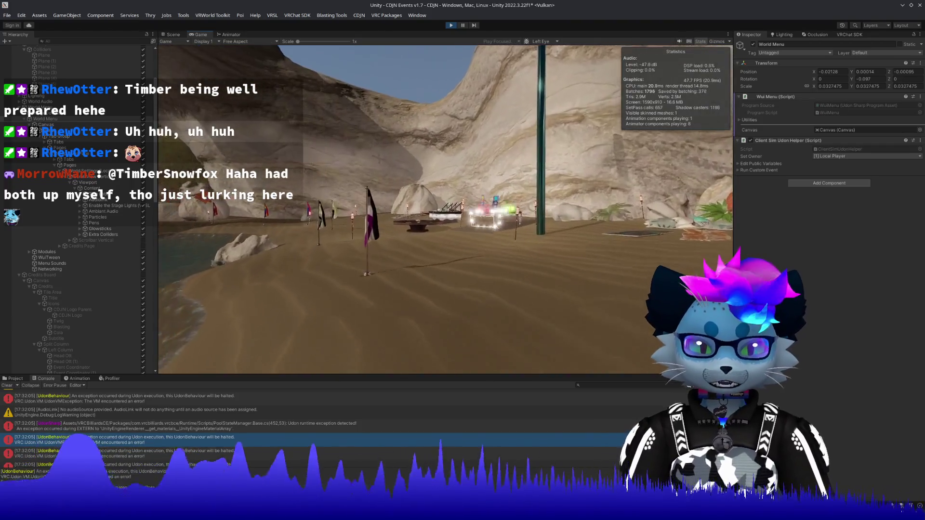
{"action": "key", "text": "w"}
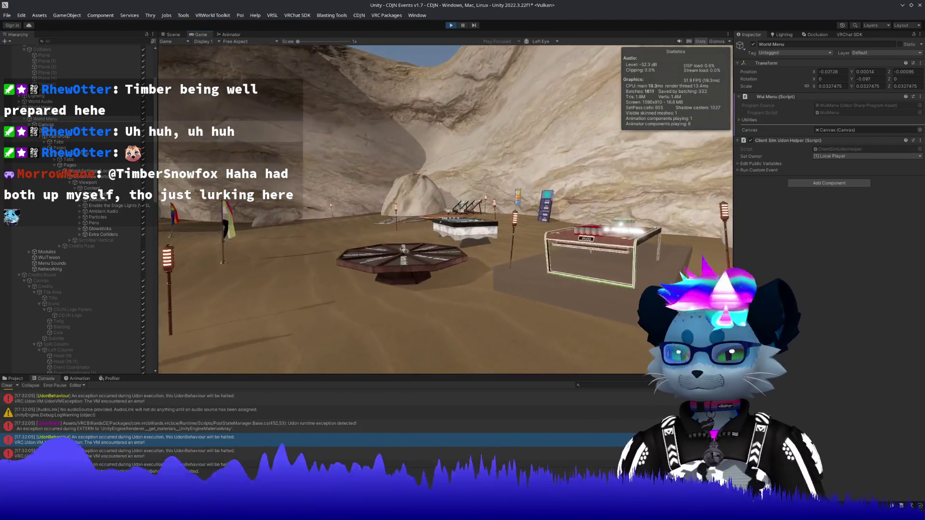
{"action": "key", "text": "w"}
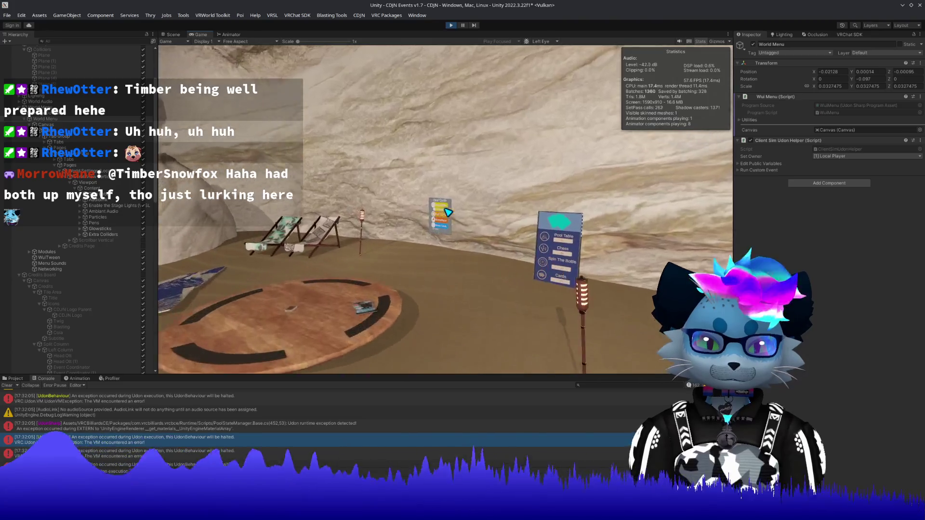
{"action": "key", "text": "w"}
{"action": "key", "text": "w"}
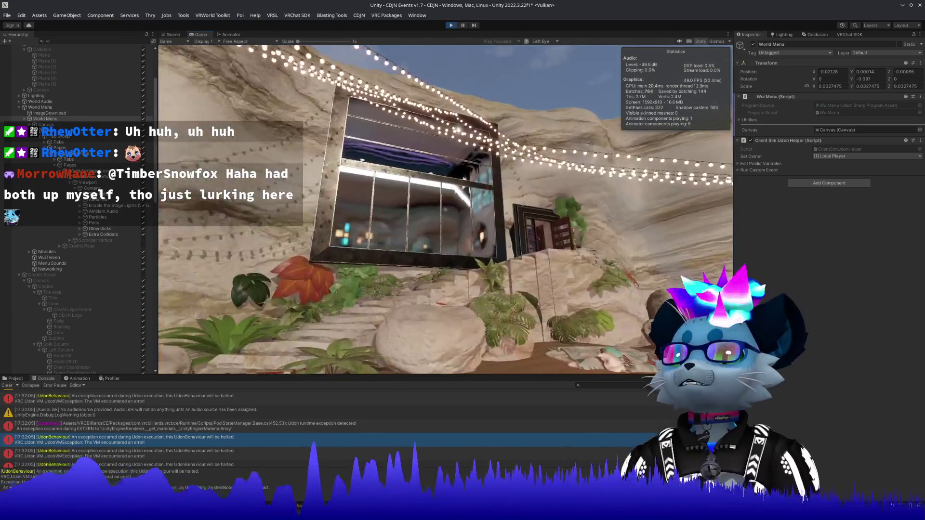
Step: Walk up the stairs through the house rooms and balcony back to the beach, then open ClientSim menu
{"action": "key", "text": "w"}
{"action": "key", "text": "w"}
{"action": "key", "text": "w"}
{"action": "key", "text": "w"}
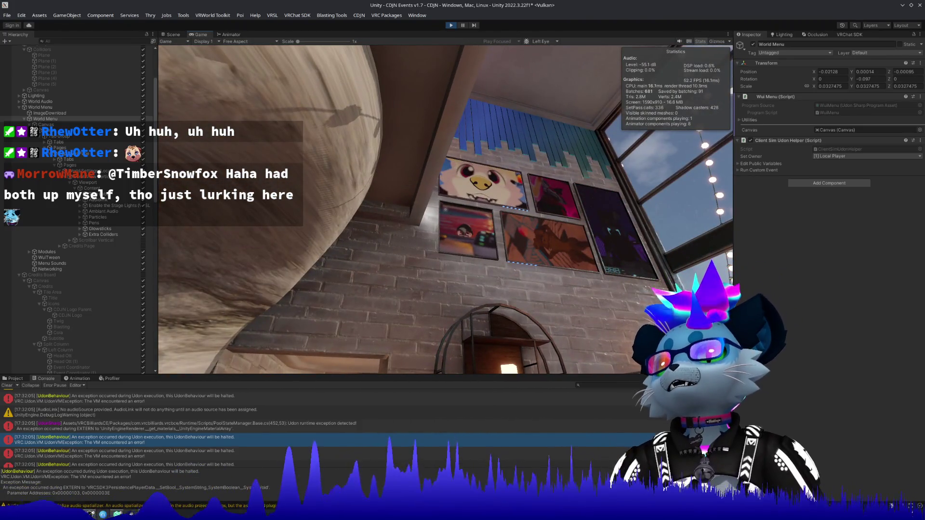
{"action": "key", "text": "d"}
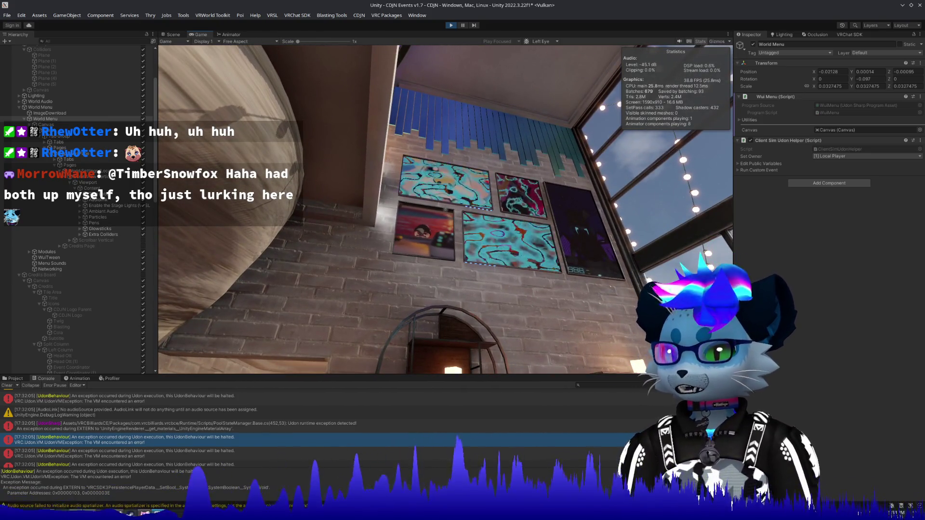
{"action": "key", "text": "w"}
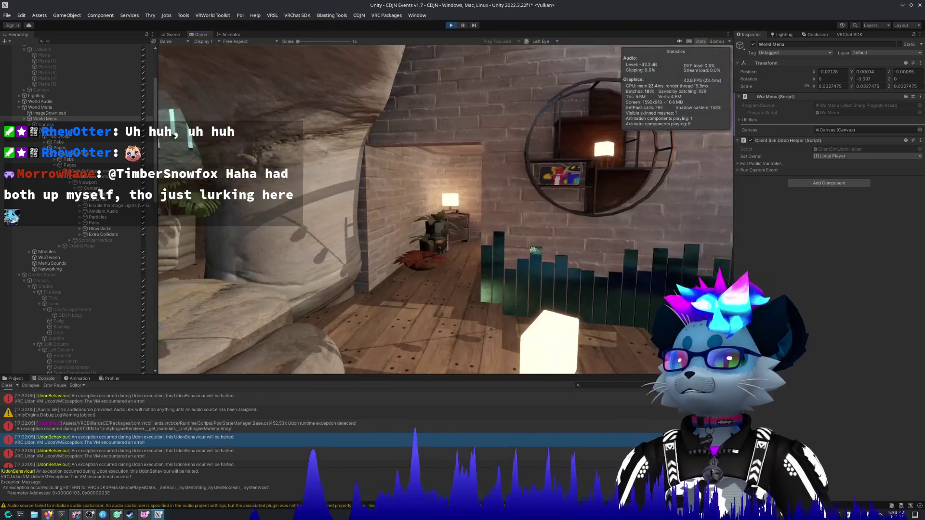
{"action": "key", "text": "w"}
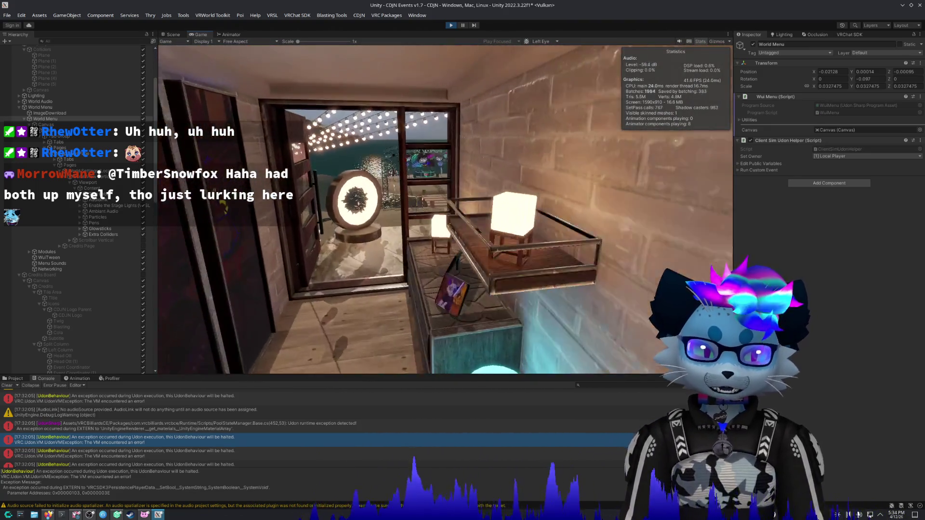
{"action": "key", "text": "w"}
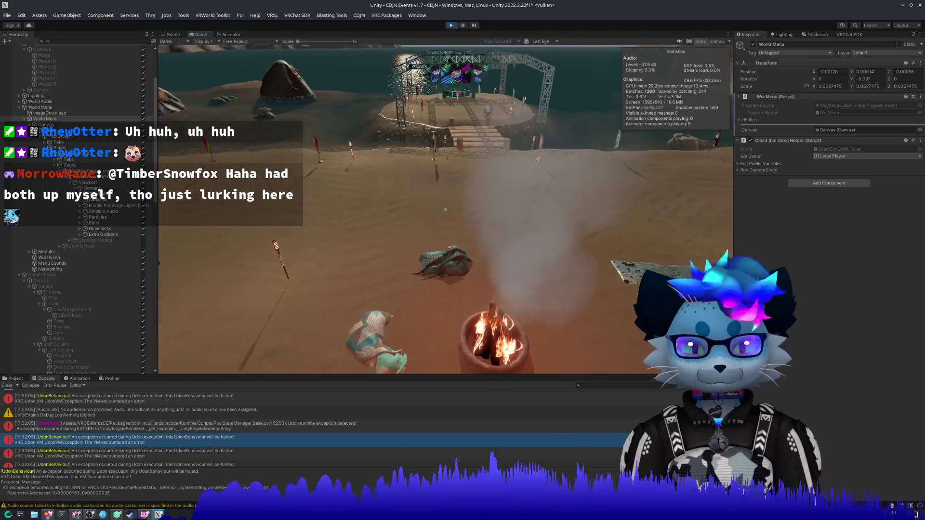
{"action": "key", "text": "w"}
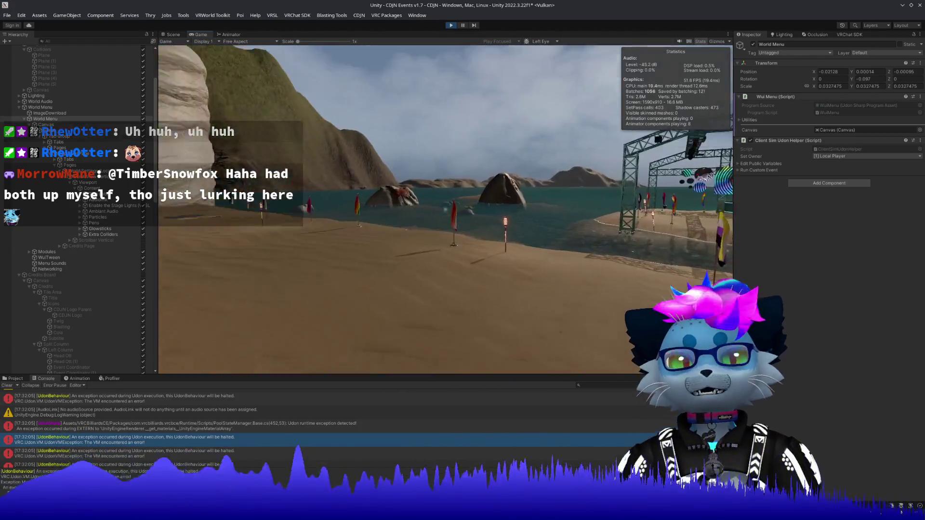
{"action": "key", "text": "Escape"}
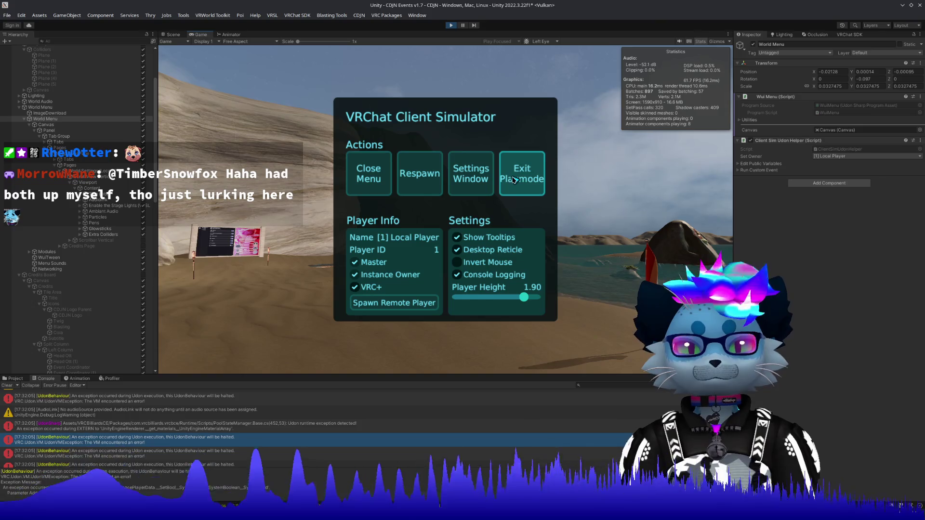
Step: Exit Play mode and expand the World Menu's TopLevel > World Settings (Local) elements
{"action": "left_click", "coordinate": [496, 204]}
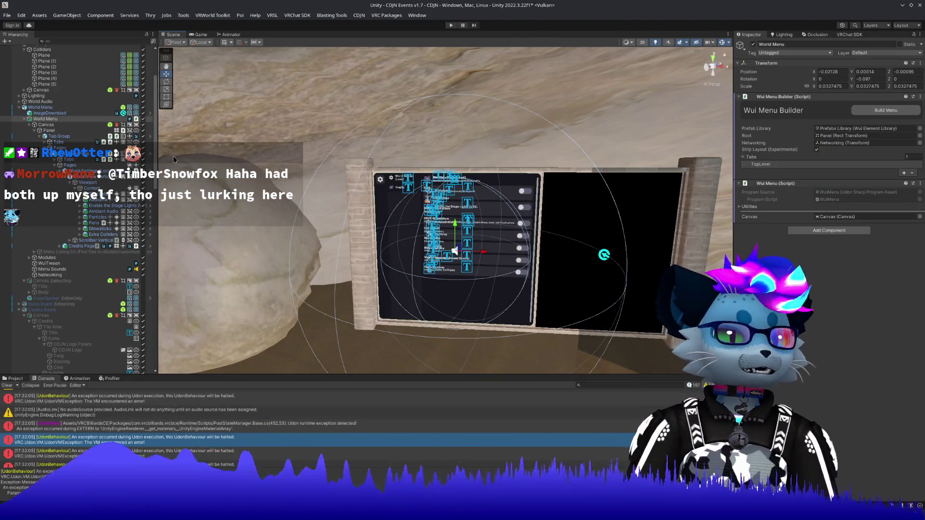
{"action": "left_click", "coordinate": [24, 119]}
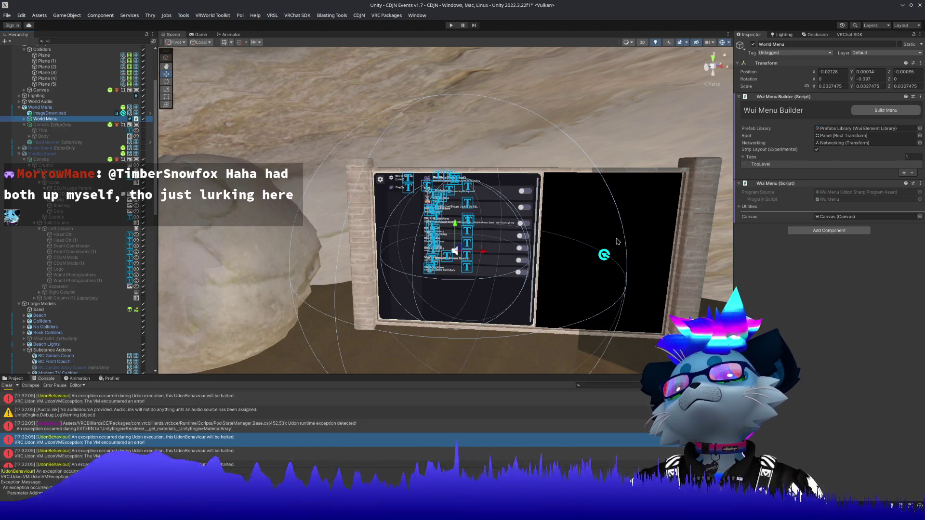
{"action": "left_click", "coordinate": [790, 165]}
{"action": "left_click", "coordinate": [771, 202]}
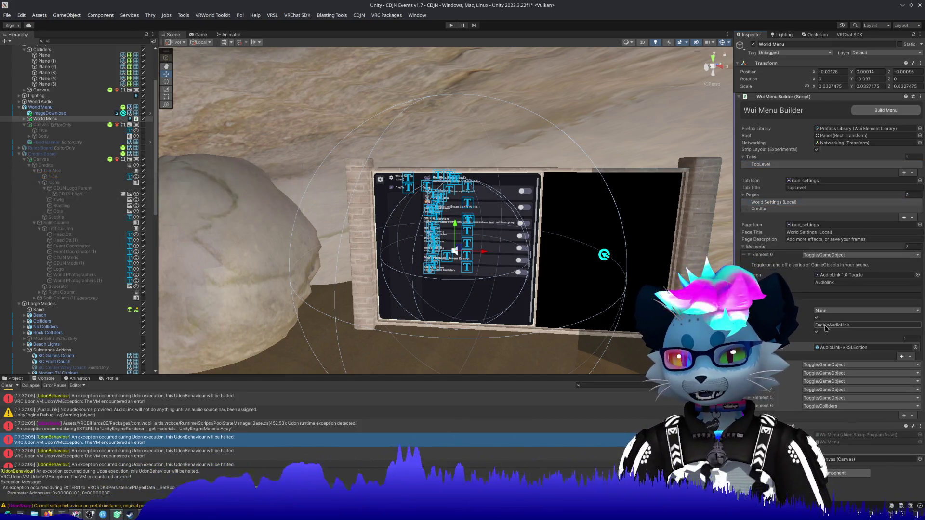
Step: Turn off Persistence on the Particles and Pens toggle elements
{"action": "left_click", "coordinate": [749, 254]}
{"action": "left_click", "coordinate": [749, 262]}
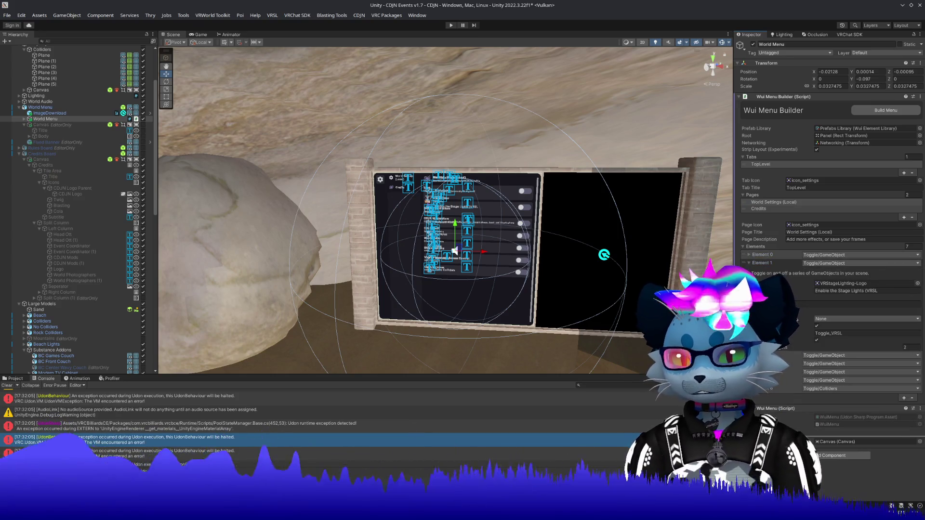
{"action": "left_click", "coordinate": [759, 263]}
{"action": "left_click", "coordinate": [761, 273]}
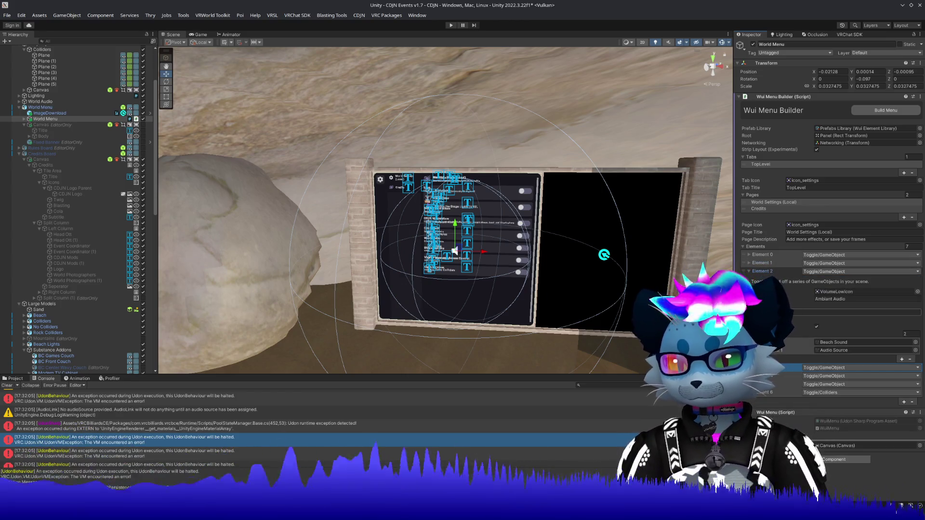
{"action": "left_click", "coordinate": [759, 272]}
{"action": "left_click", "coordinate": [760, 280]}
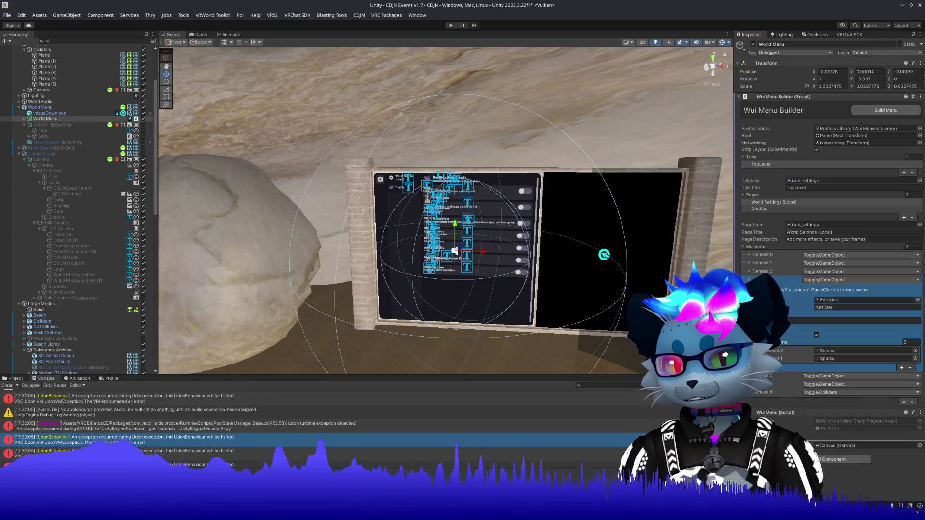
{"action": "left_click", "coordinate": [816, 343]}
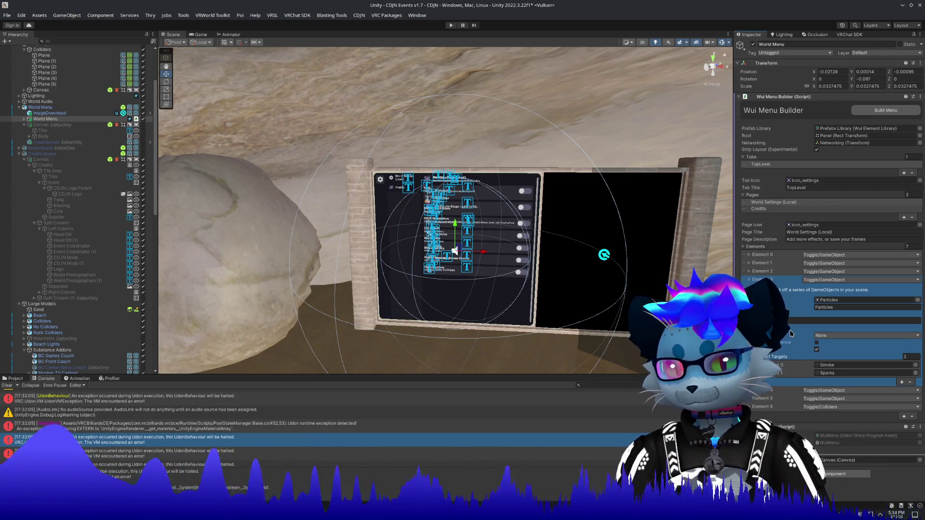
{"action": "left_click", "coordinate": [750, 280]}
{"action": "left_click", "coordinate": [750, 288]}
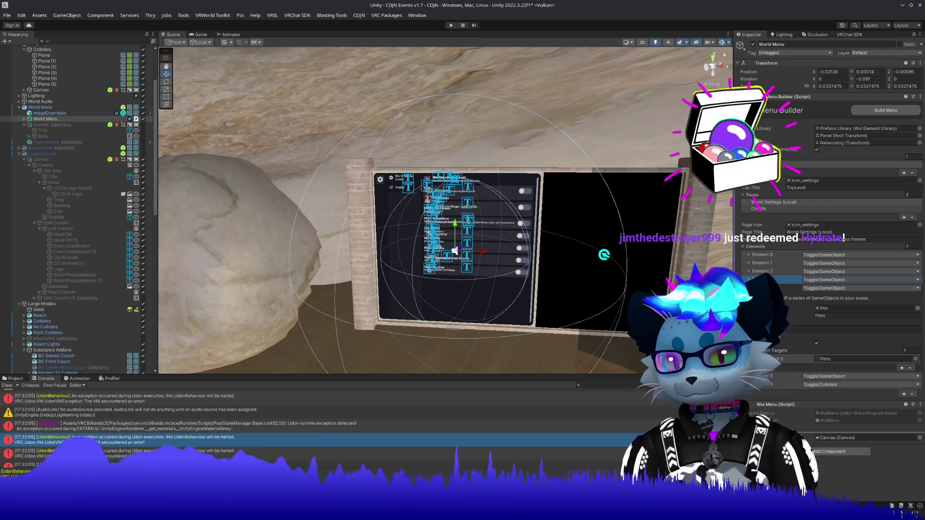
{"action": "left_click", "coordinate": [817, 350]}
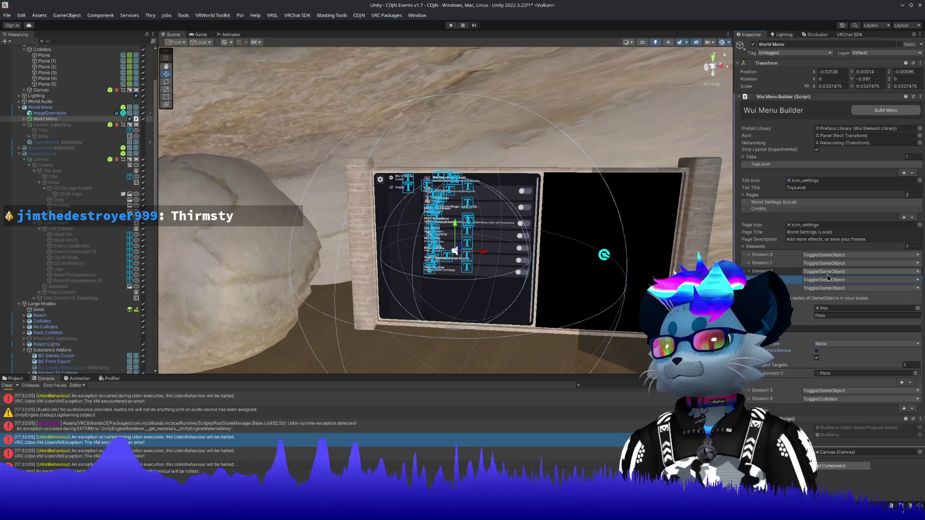
Step: Expand the Extra Colliders toggle's persistence settings, then enter Play mode
{"action": "left_click", "coordinate": [761, 288]}
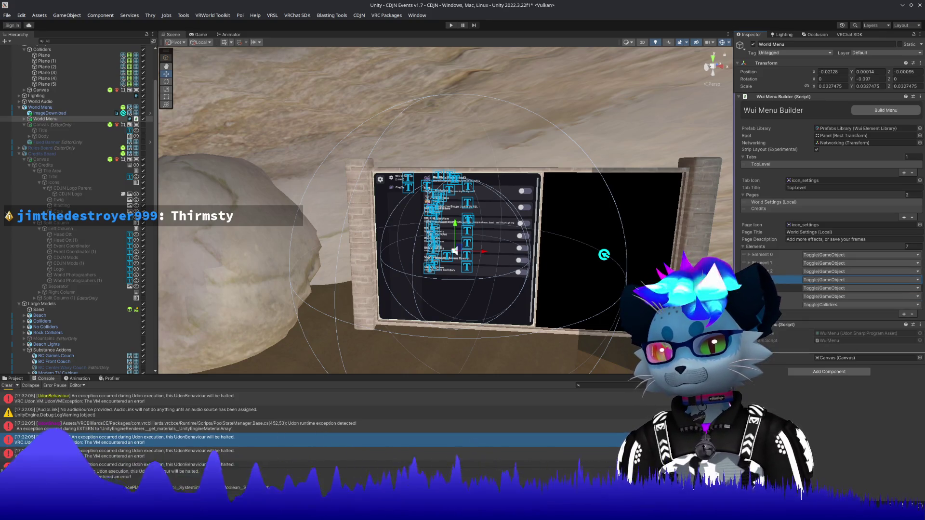
{"action": "left_click", "coordinate": [761, 297]}
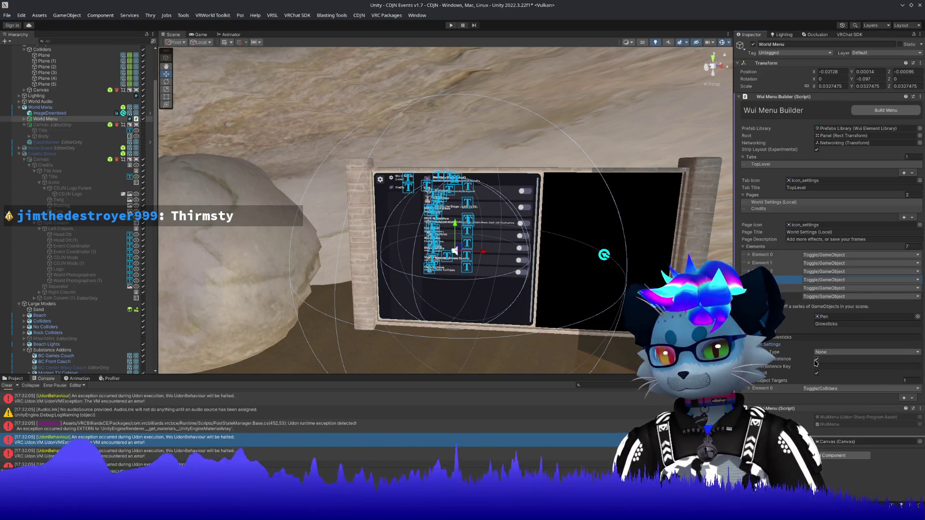
{"action": "left_click", "coordinate": [762, 297]}
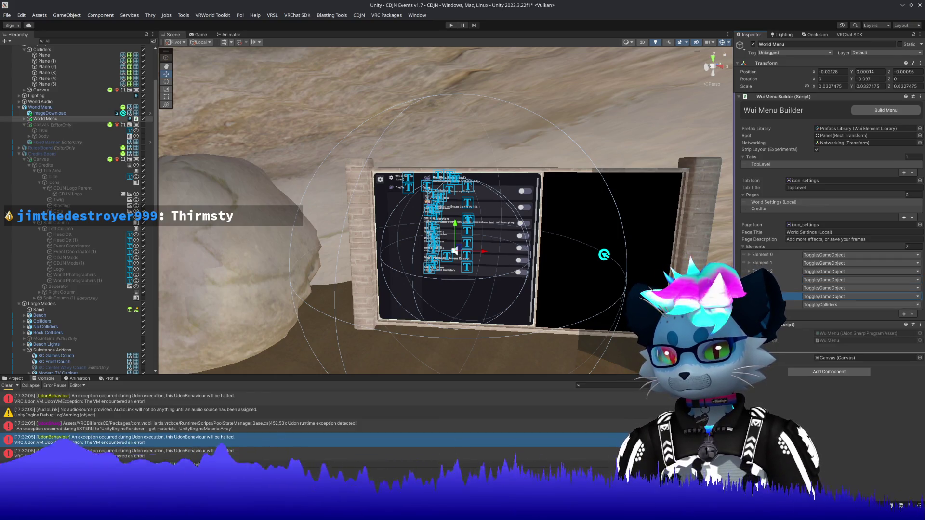
{"action": "left_click", "coordinate": [762, 304]}
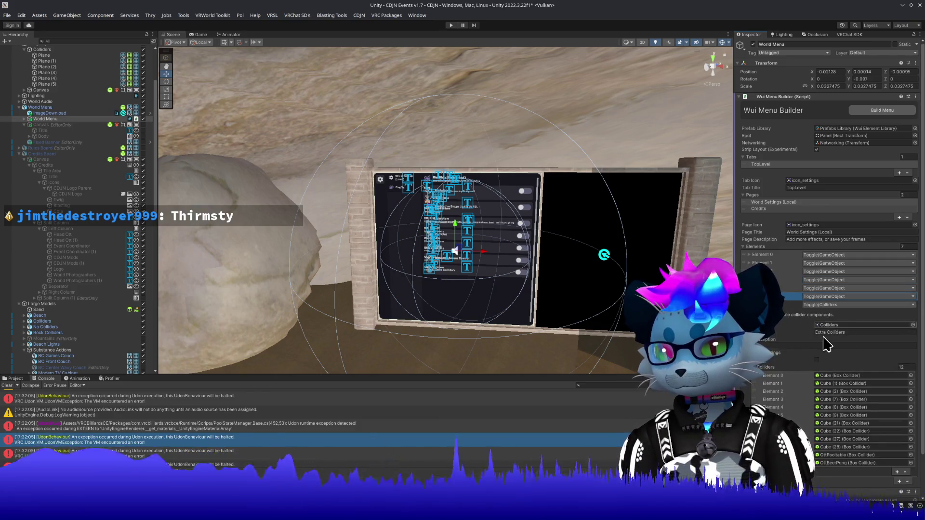
{"action": "left_click", "coordinate": [767, 365]}
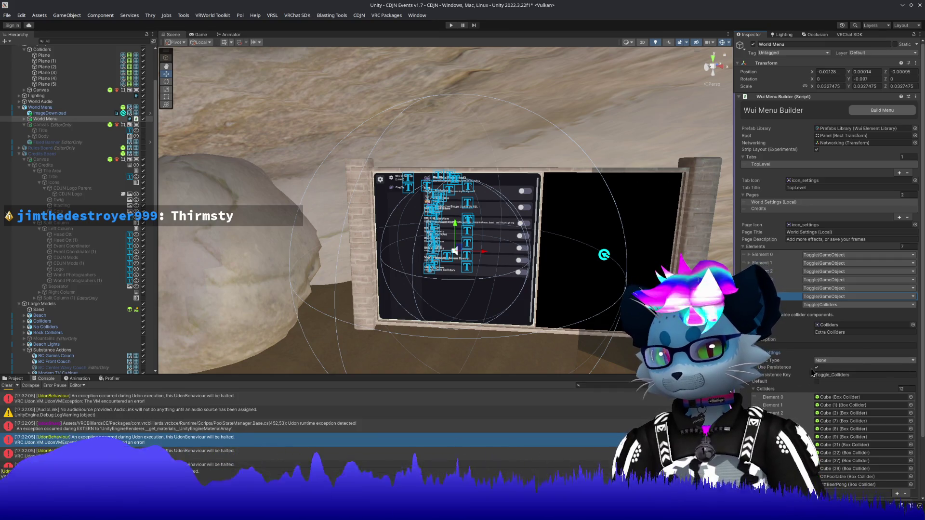
{"action": "left_click", "coordinate": [450, 25]}
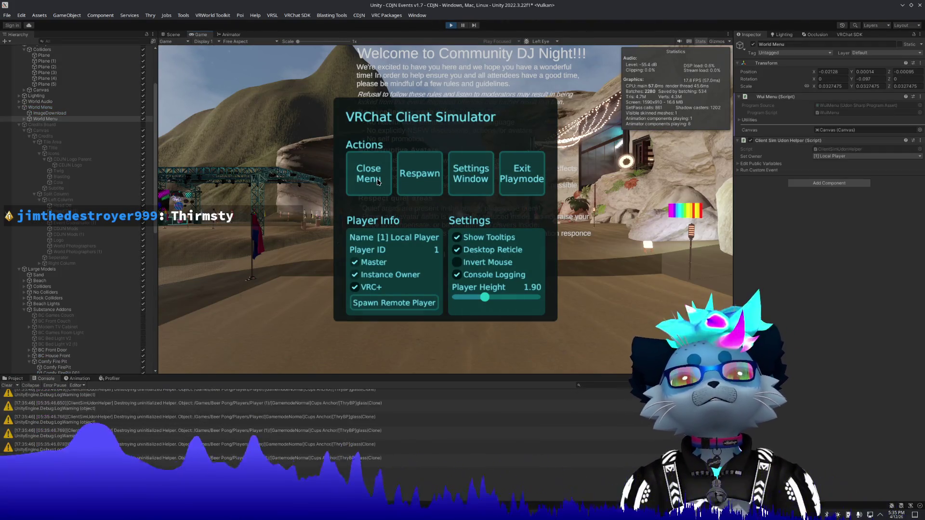
Step: Close and reopen the Client Simulator menu, then exit Play mode
{"action": "left_click", "coordinate": [379, 182]}
{"action": "key", "text": "Escape"}
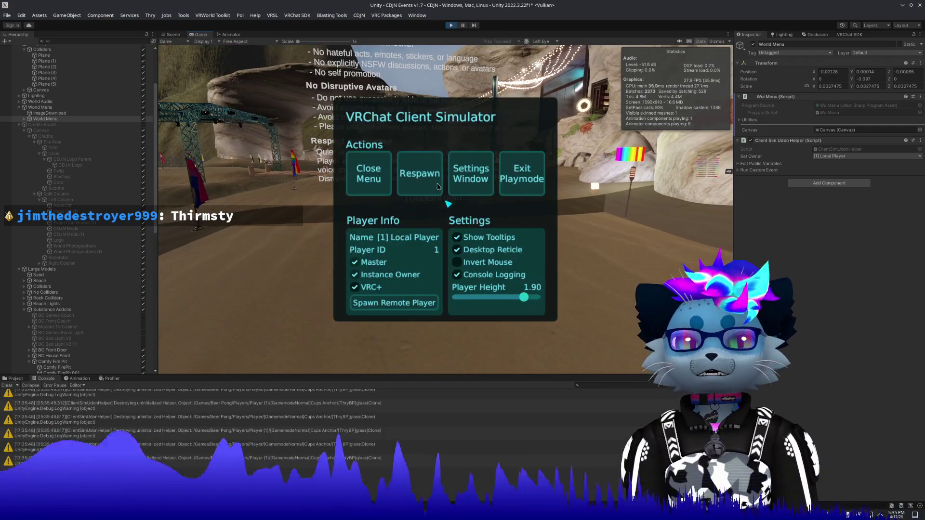
{"action": "left_click", "coordinate": [520, 177]}
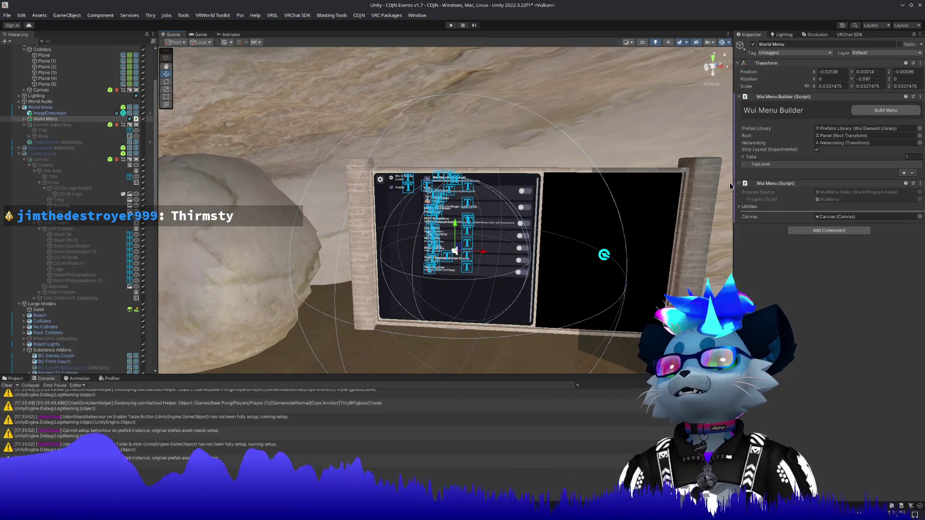
Step: Clear the Console, rebuild the World Settings (Local) menu with Build Menu, and enter Play mode
{"action": "left_click", "coordinate": [8, 385]}
{"action": "left_click", "coordinate": [761, 164]}
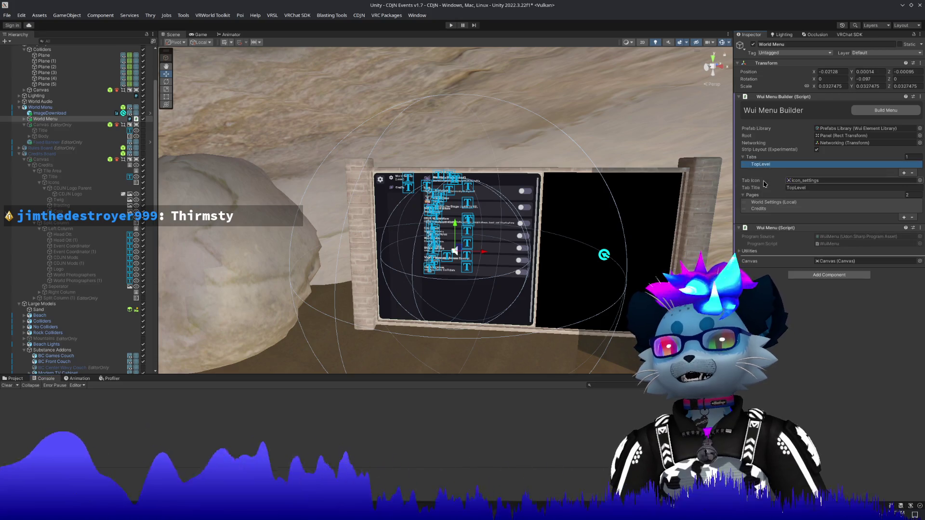
{"action": "left_click", "coordinate": [757, 202]}
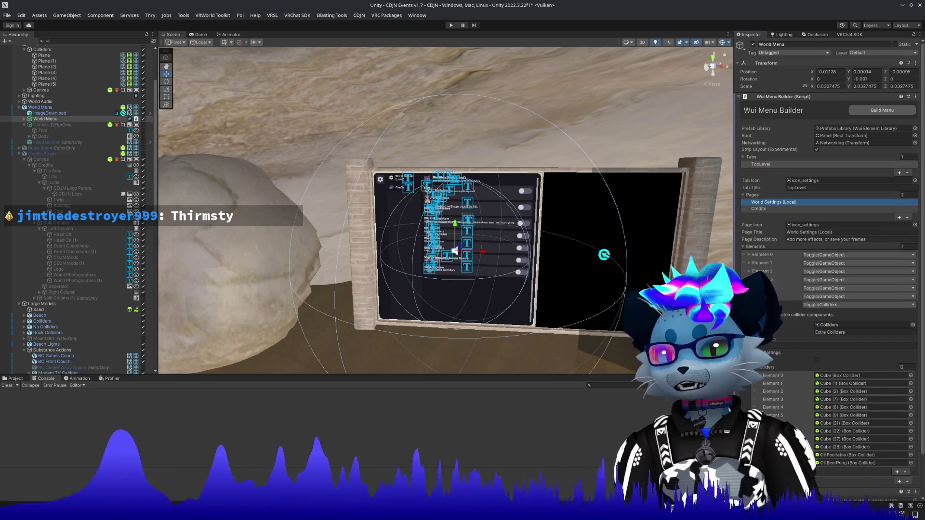
{"action": "left_click", "coordinate": [761, 256]}
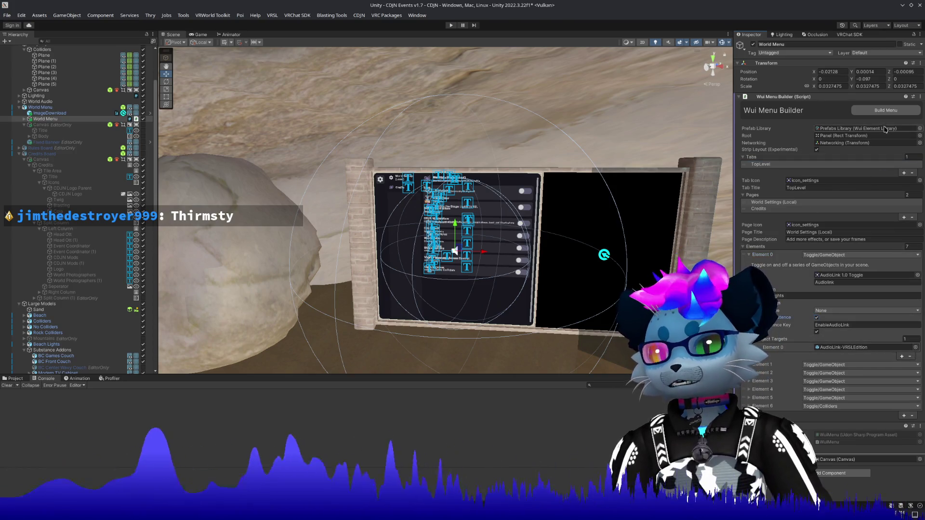
{"action": "left_click", "coordinate": [886, 110]}
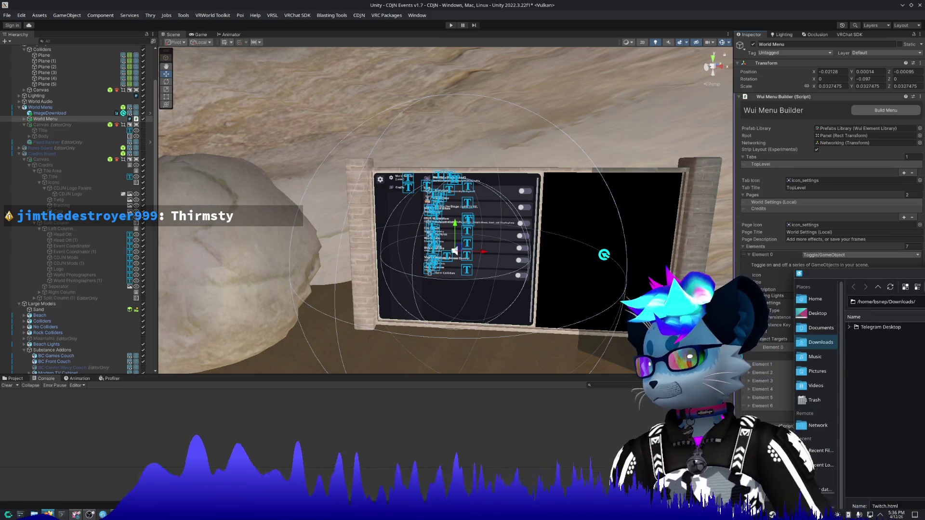
{"action": "key", "text": "Escape"}
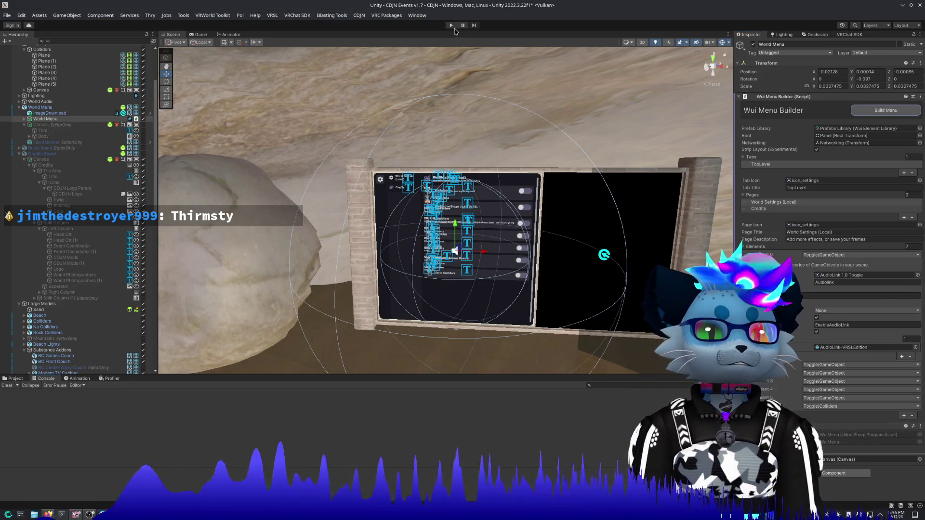
{"action": "left_click", "coordinate": [452, 26]}
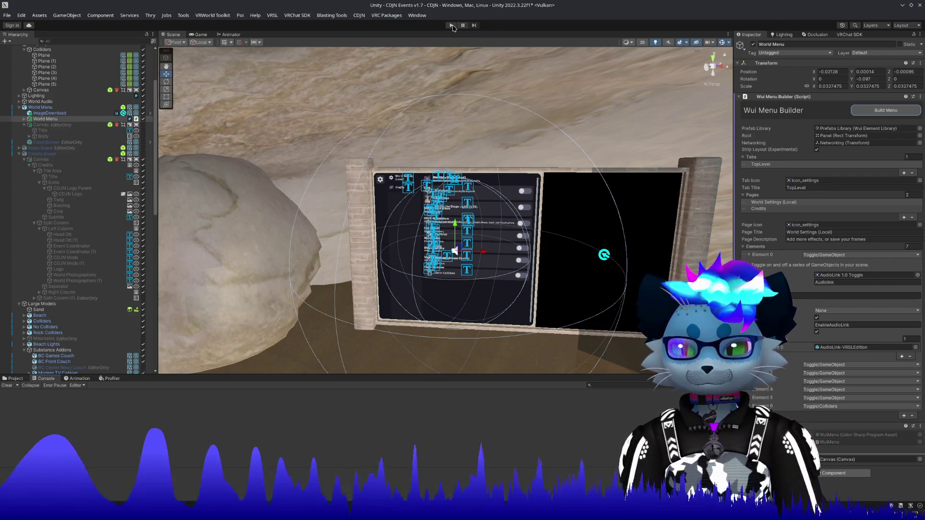
{"action": "left_click", "coordinate": [452, 26]}
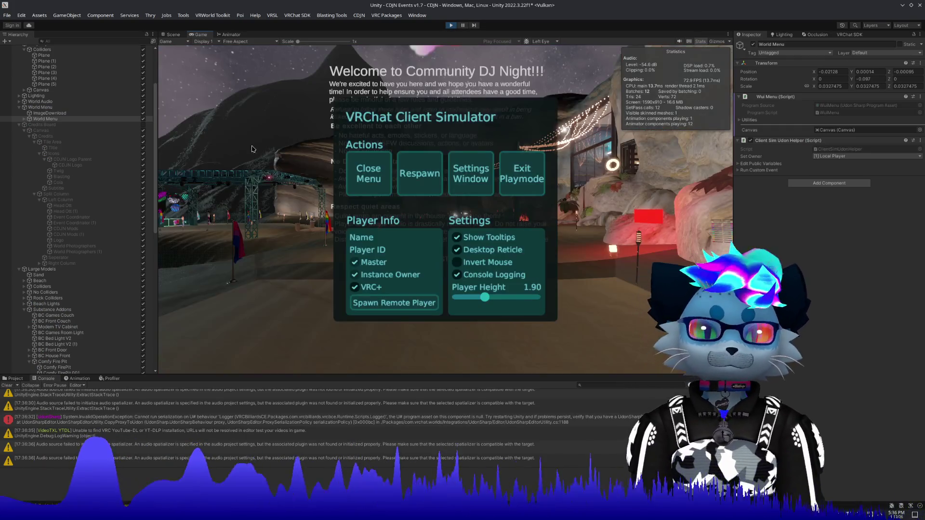
Step: Walk up to the World Settings board and reopen the simulator menu
{"action": "left_click", "coordinate": [369, 179]}
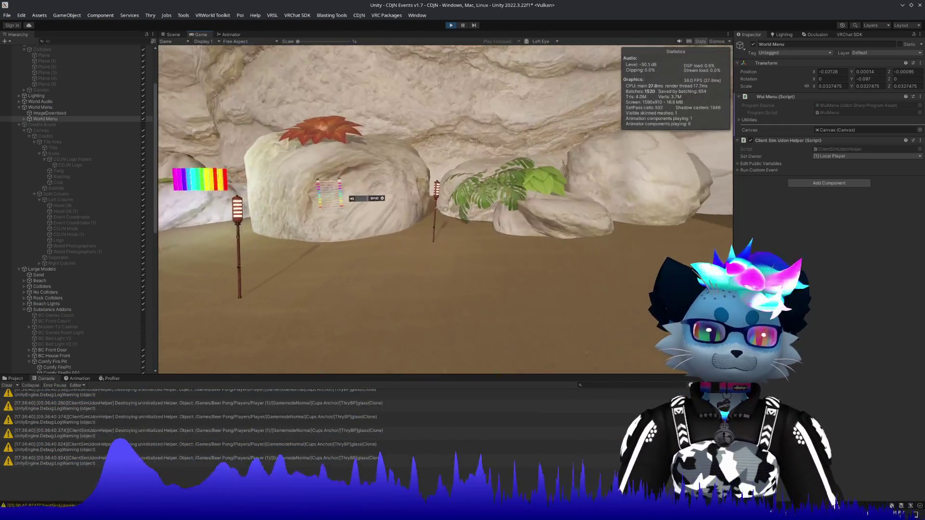
{"action": "key", "text": "w"}
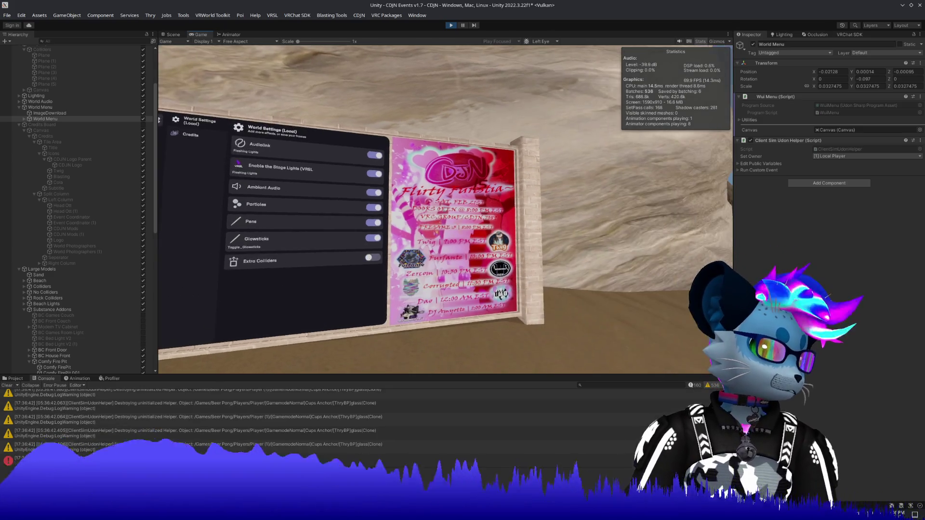
{"action": "key", "text": "Escape"}
Step: Inspect the ClientSimUdonHelper, audio source and YT-DLP warnings in the Console
{"action": "scroll", "coordinate": [207, 415], "scroll_direction": "up", "scroll_amount": 5}
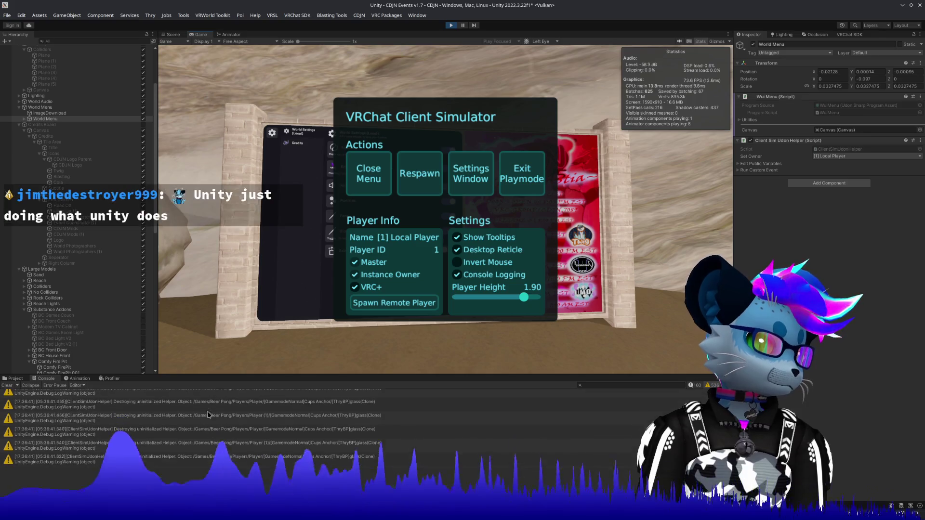
{"action": "scroll", "coordinate": [338, 424], "scroll_direction": "up", "scroll_amount": 3}
{"action": "left_click", "coordinate": [324, 443]}
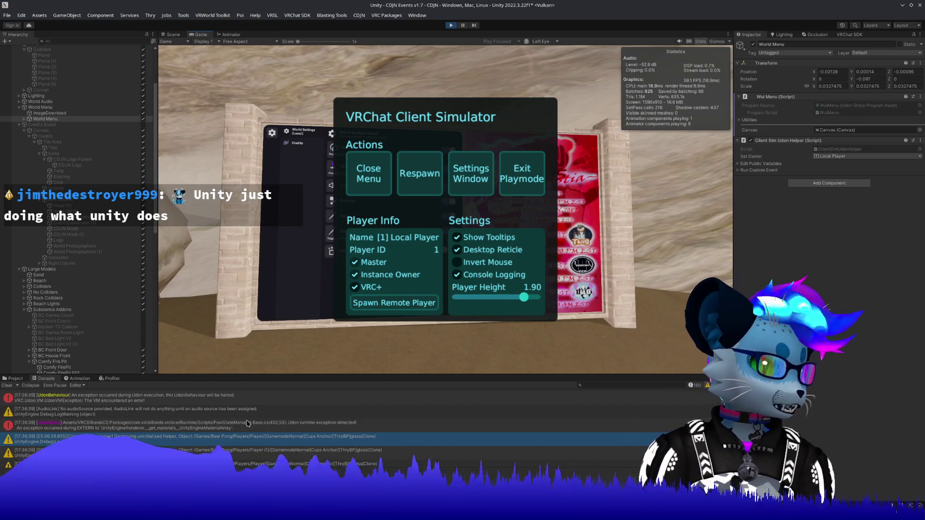
{"action": "scroll", "coordinate": [243, 424], "scroll_direction": "up", "scroll_amount": 3}
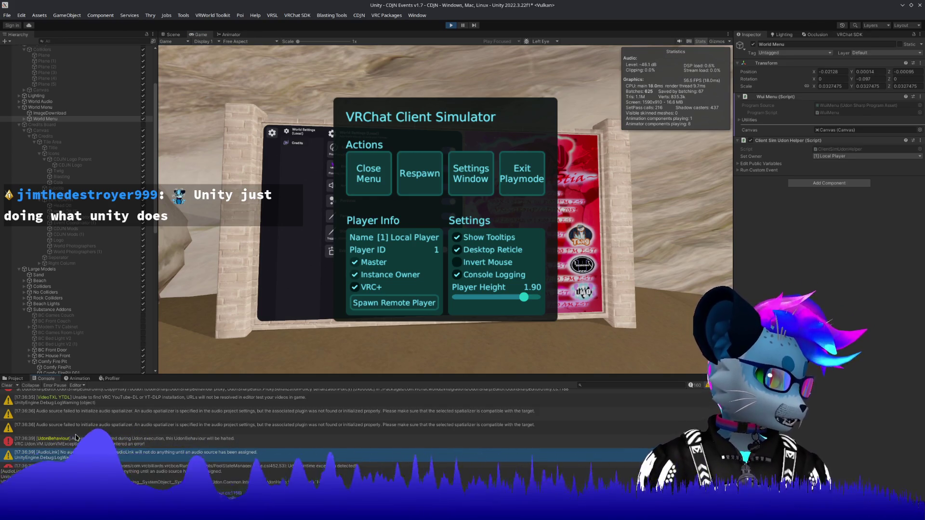
{"action": "left_click", "coordinate": [145, 413]}
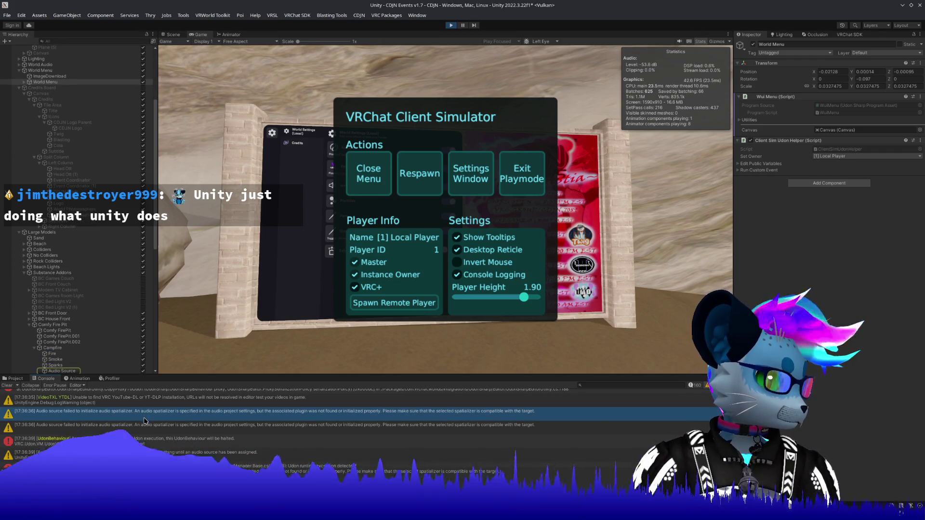
{"action": "scroll", "coordinate": [145, 420], "scroll_direction": "up", "scroll_amount": 3}
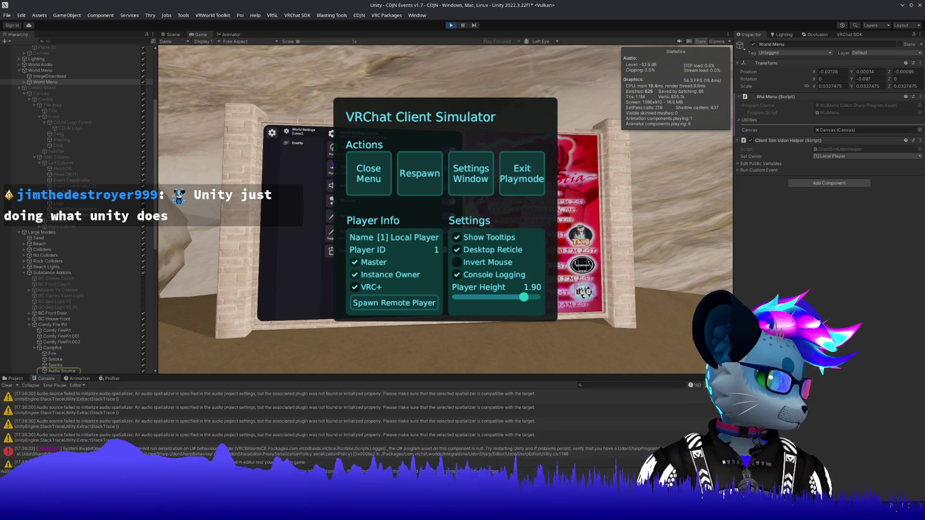
{"action": "left_click", "coordinate": [144, 462]}
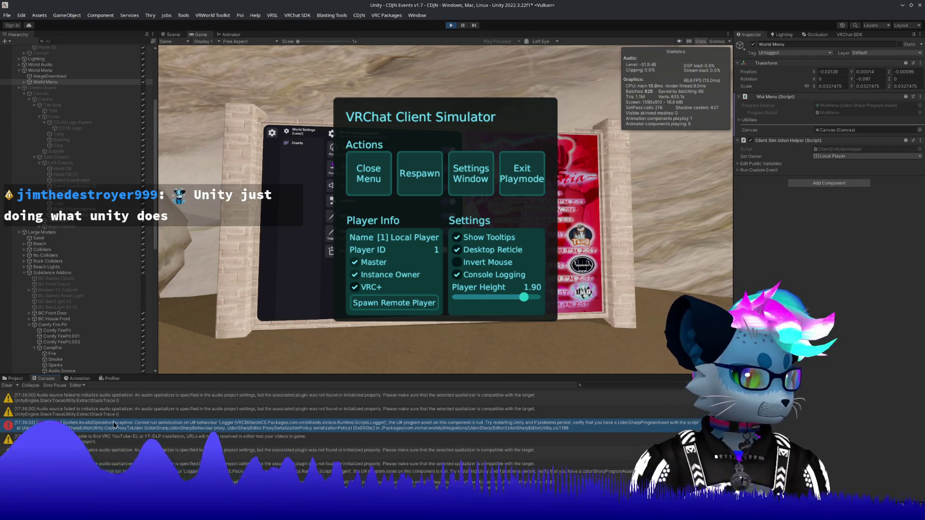
Step: Inspect the PoolStateManager Udon runtime exception and locate the object behind it
{"action": "left_click", "coordinate": [123, 411]}
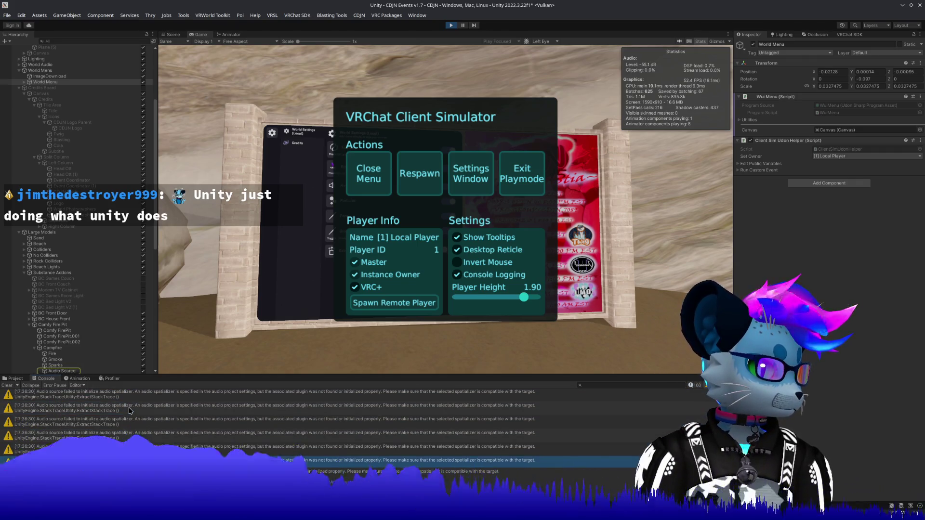
{"action": "scroll", "coordinate": [130, 412], "scroll_direction": "down", "scroll_amount": 3}
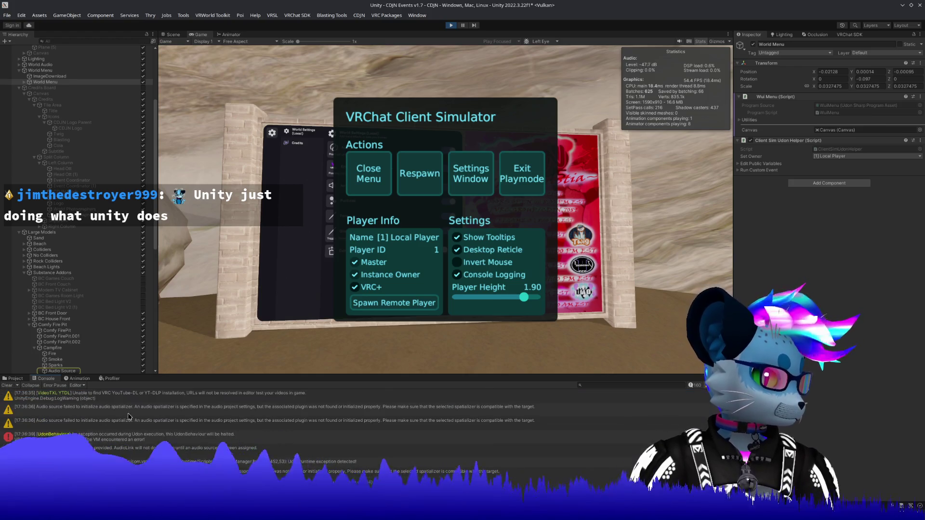
{"action": "scroll", "coordinate": [129, 416], "scroll_direction": "down", "scroll_amount": 3}
{"action": "left_click", "coordinate": [128, 423]}
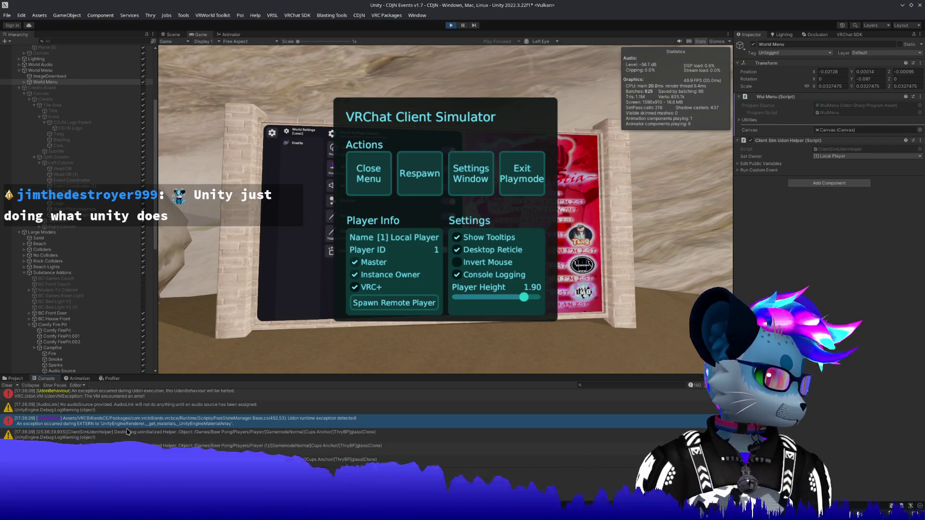
{"action": "left_click", "coordinate": [149, 399]}
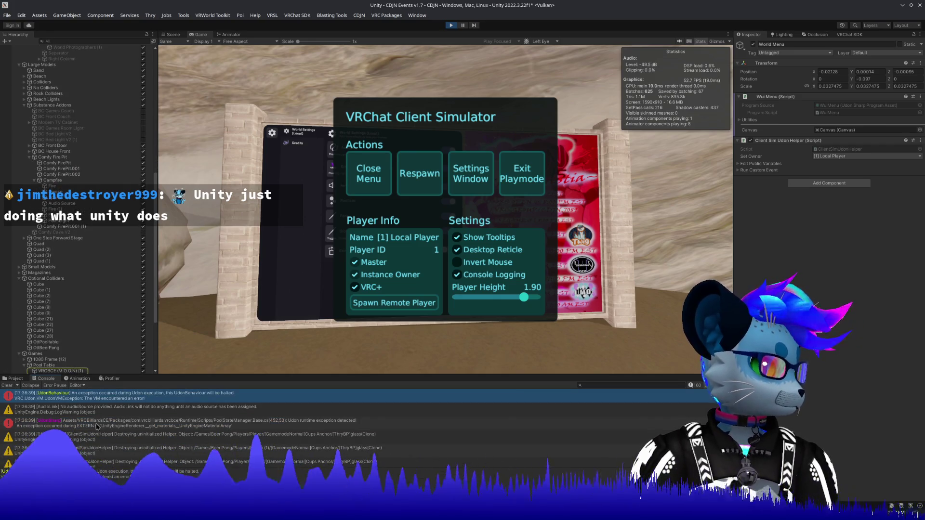
{"action": "scroll", "coordinate": [125, 433], "scroll_direction": "down", "scroll_amount": 5}
{"action": "scroll", "coordinate": [120, 449], "scroll_direction": "down", "scroll_amount": 3}
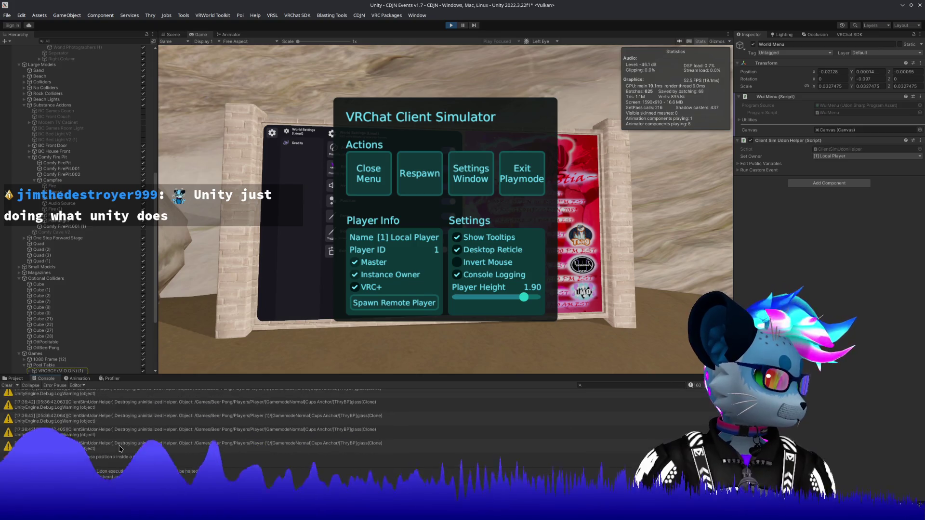
Step: Clear the Console, close the simulator menu, and stop Play mode
{"action": "left_click", "coordinate": [7, 386]}
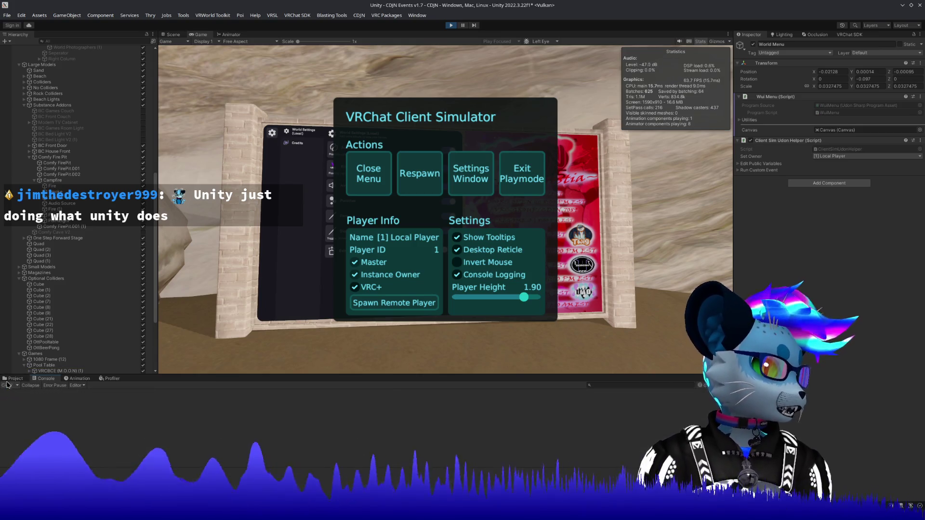
{"action": "left_click", "coordinate": [376, 179]}
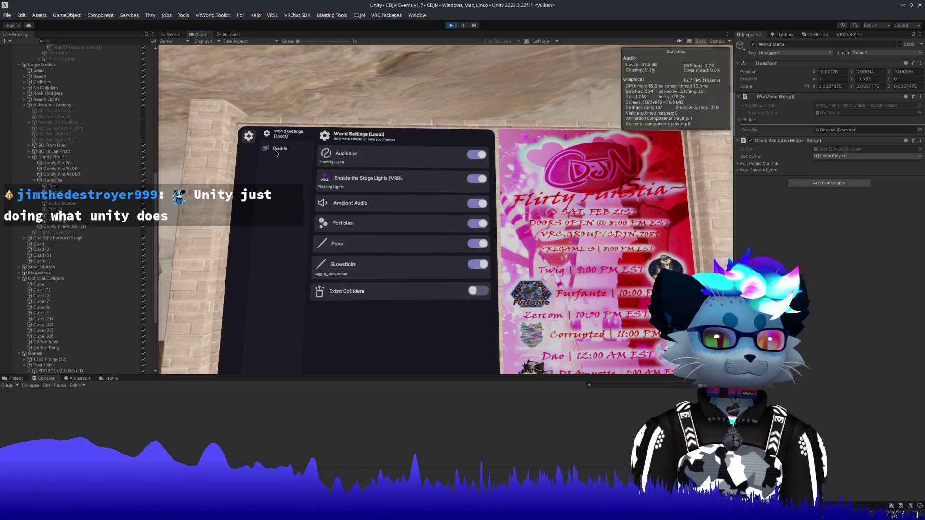
{"action": "left_click", "coordinate": [449, 26]}
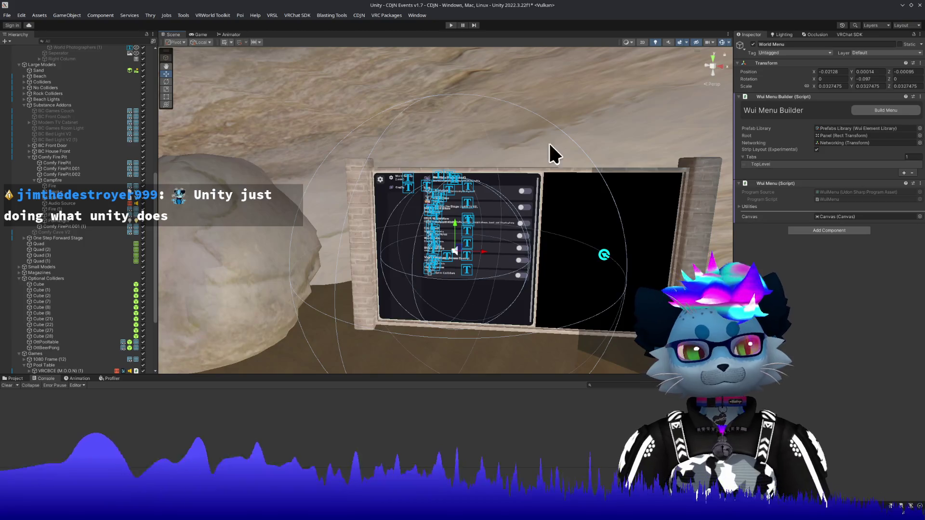
Step: Check the World Settings (Local) page and Stage Lights toggle, rebuild the menu, and enter Play mode
{"action": "left_click", "coordinate": [761, 165]}
{"action": "left_click", "coordinate": [766, 202]}
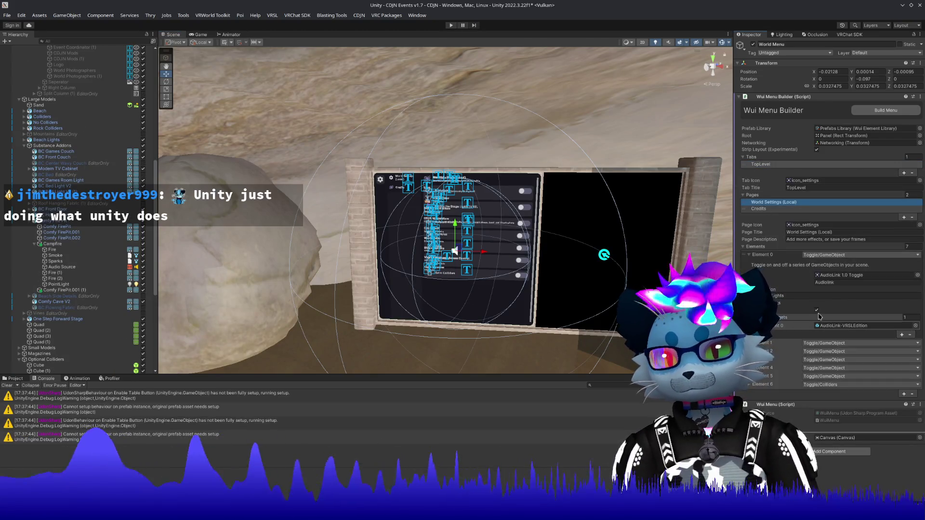
{"action": "left_click", "coordinate": [779, 304]}
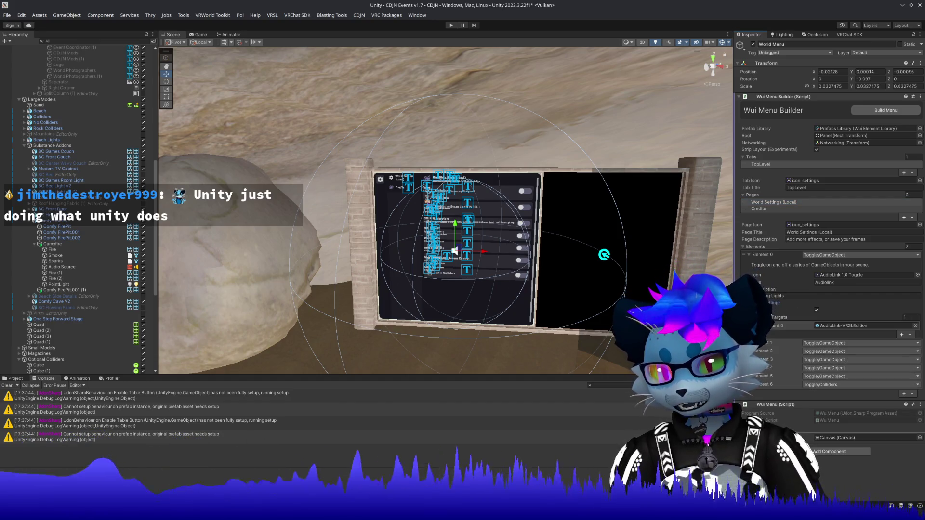
{"action": "left_click", "coordinate": [761, 256]}
{"action": "left_click", "coordinate": [762, 263]}
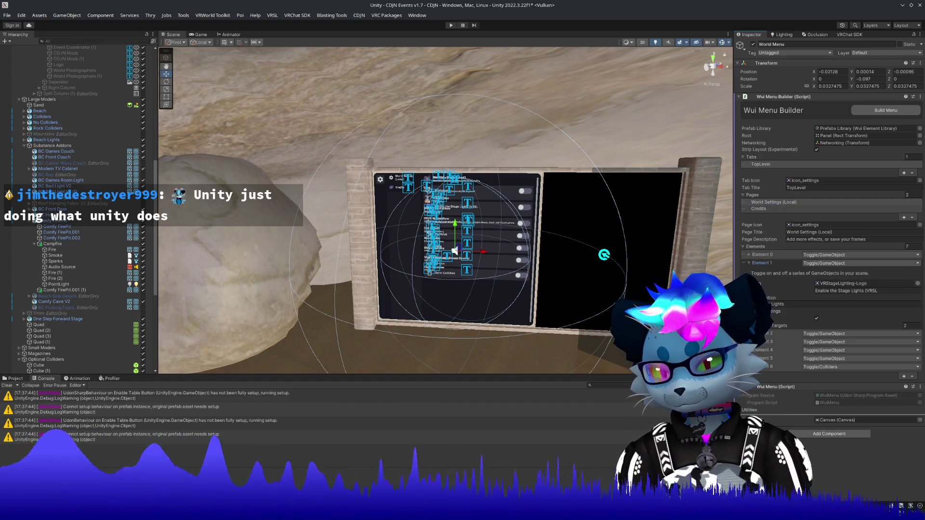
{"action": "left_click", "coordinate": [885, 111]}
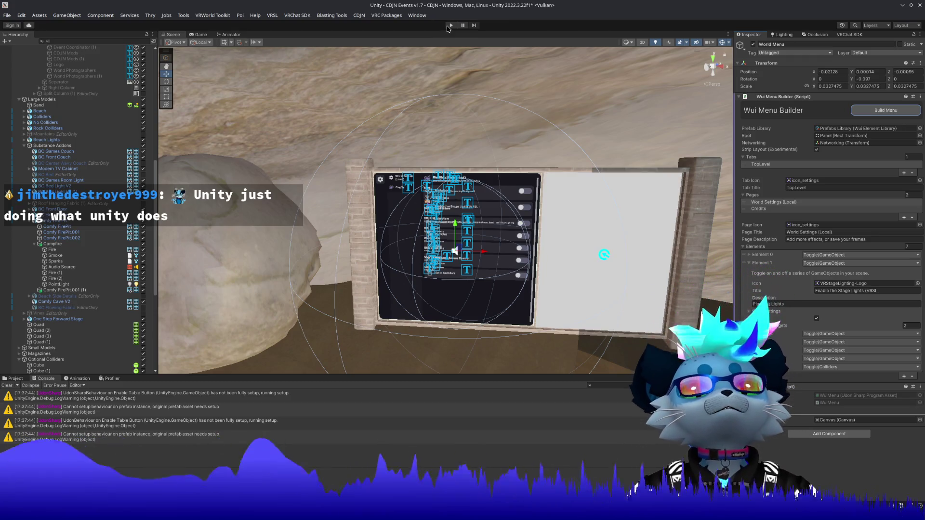
{"action": "left_click", "coordinate": [448, 27]}
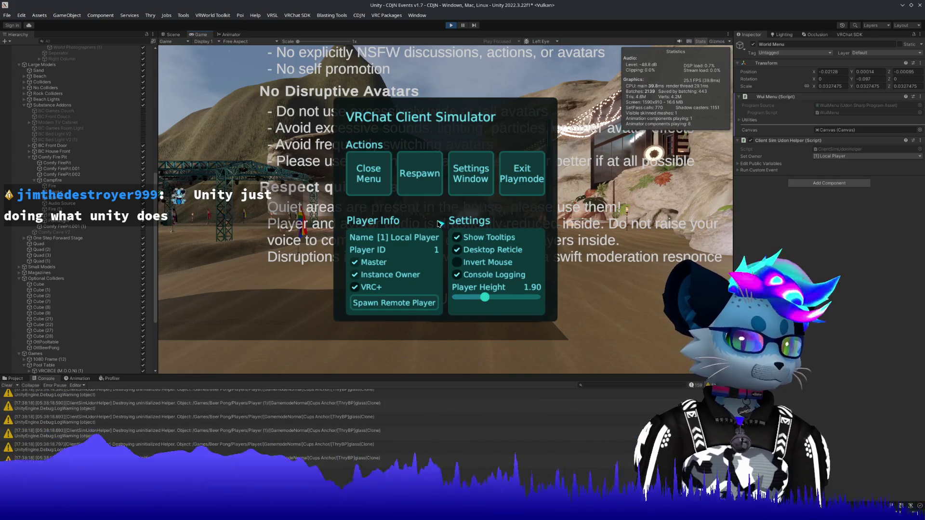
Step: Close the simulator menu and walk the player up to the World Settings menu
{"action": "left_click", "coordinate": [368, 173]}
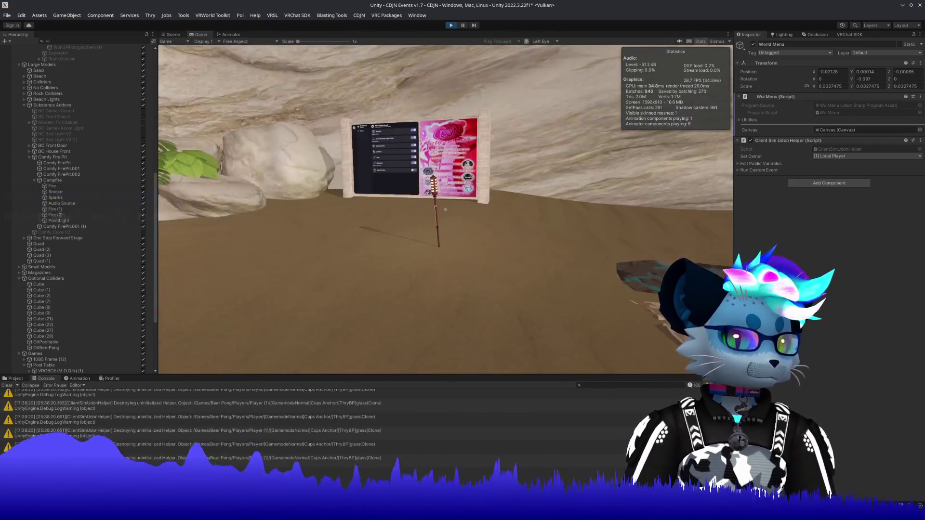
{"action": "key", "text": "w"}
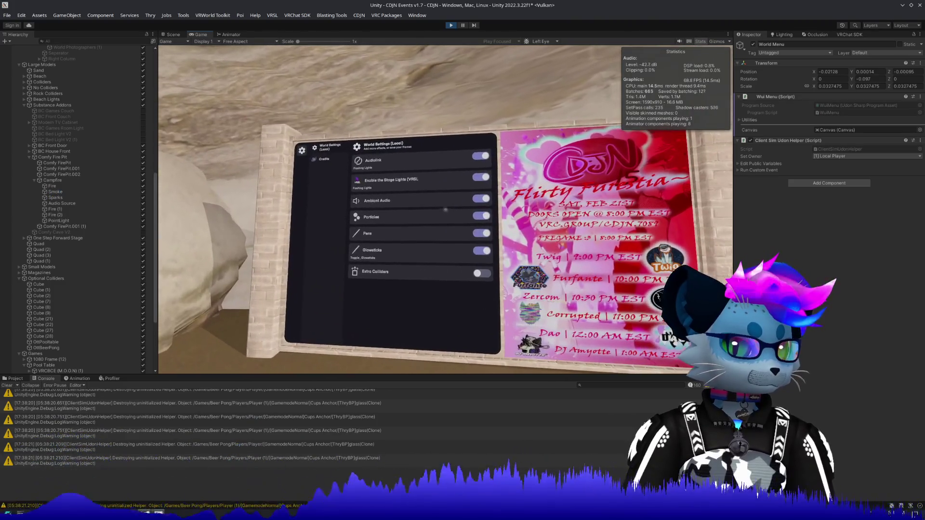
{"action": "left_click", "coordinate": [483, 202]}
{"action": "key", "text": "w"}
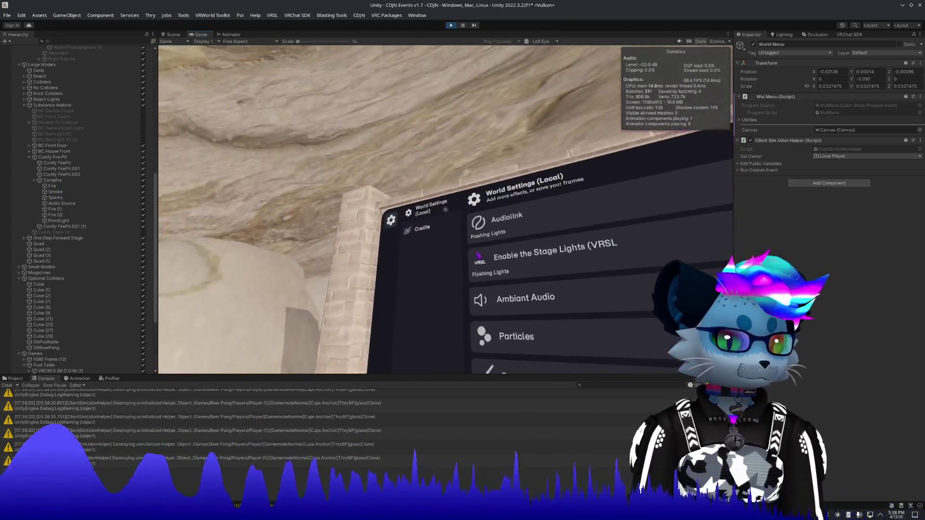
{"action": "key", "text": "w"}
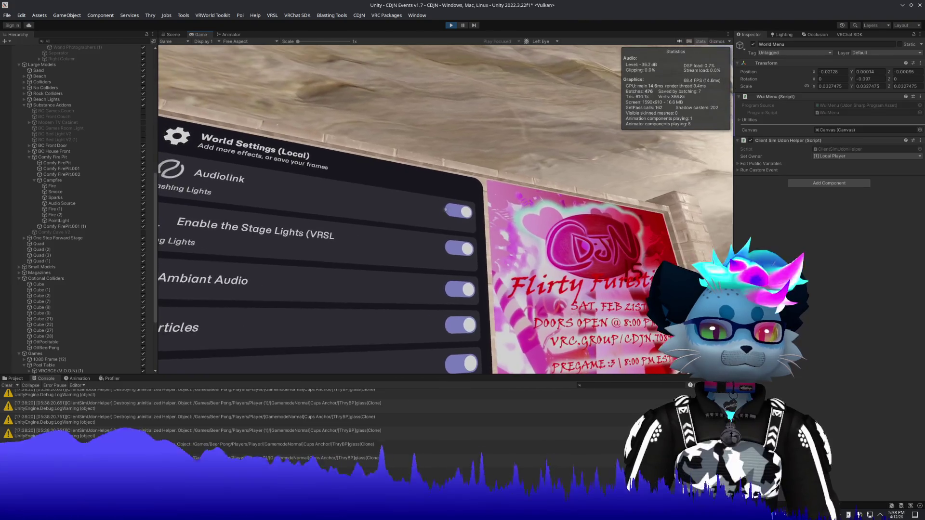
Step: Bring back the simulator menu and trace the audio spatializer warning in the Console
{"action": "key", "text": "Escape"}
{"action": "scroll", "coordinate": [238, 453], "scroll_direction": "up", "scroll_amount": 5}
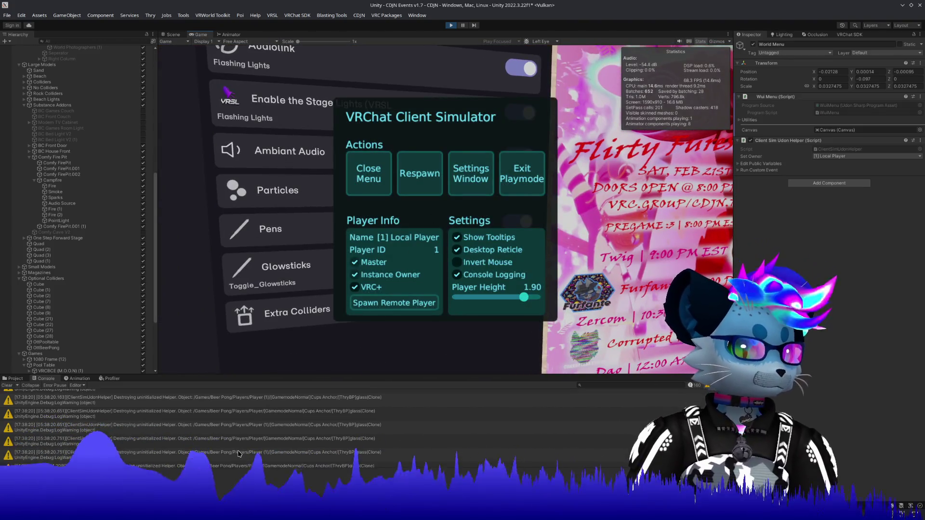
{"action": "scroll", "coordinate": [239, 453], "scroll_direction": "up", "scroll_amount": 10}
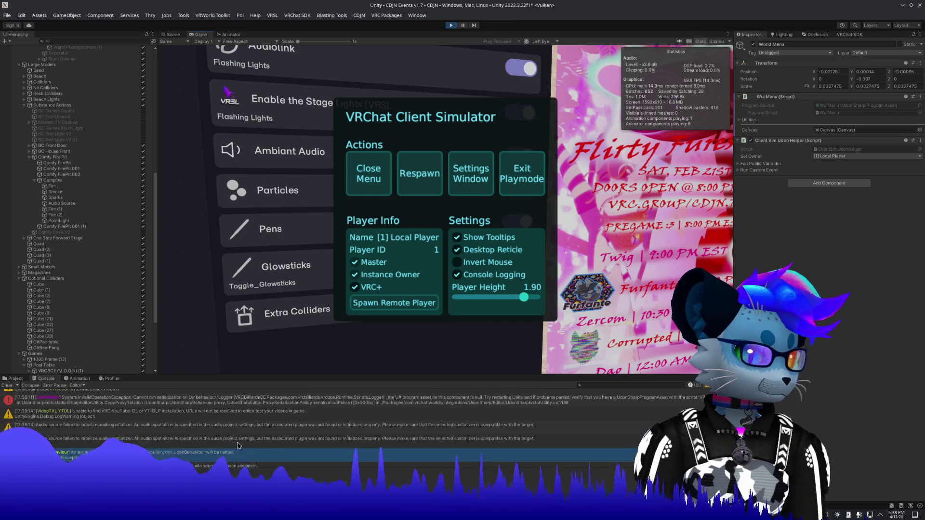
{"action": "scroll", "coordinate": [233, 448], "scroll_direction": "down", "scroll_amount": 5}
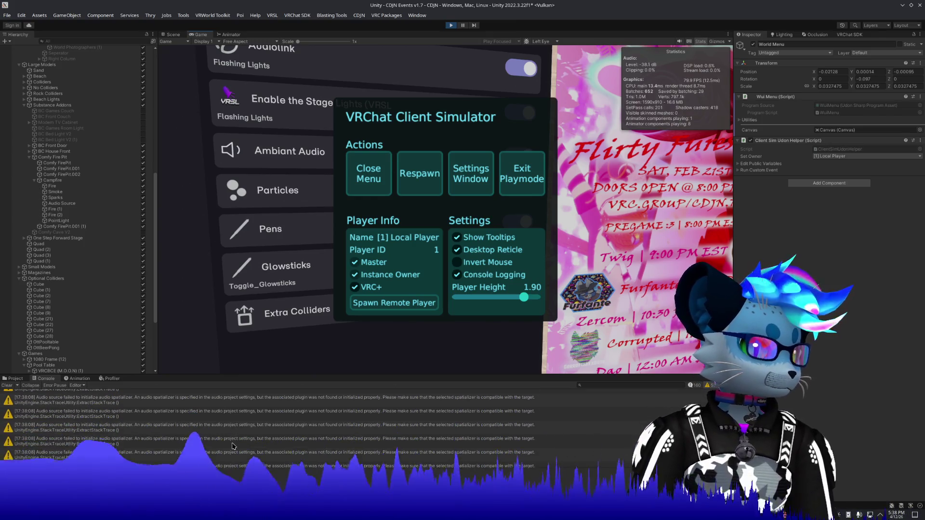
{"action": "scroll", "coordinate": [270, 429], "scroll_direction": "up", "scroll_amount": 3}
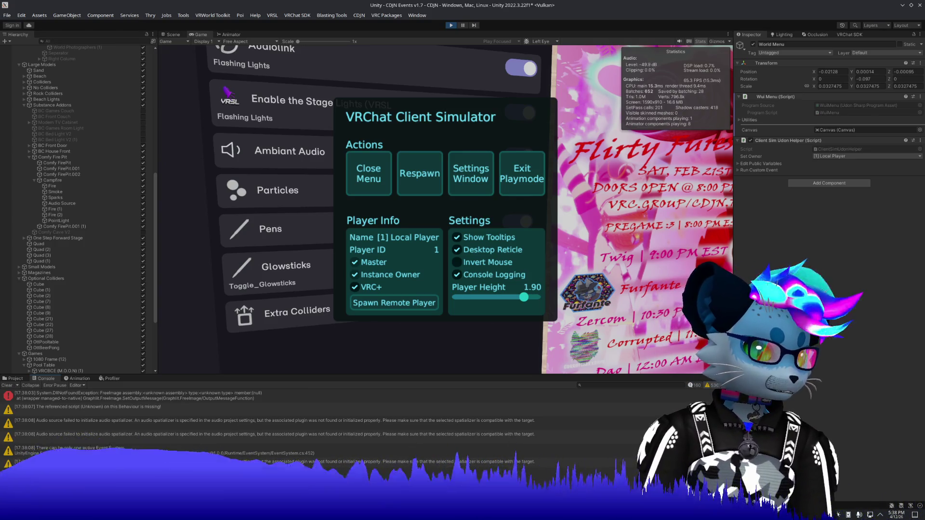
{"action": "left_click", "coordinate": [459, 422]}
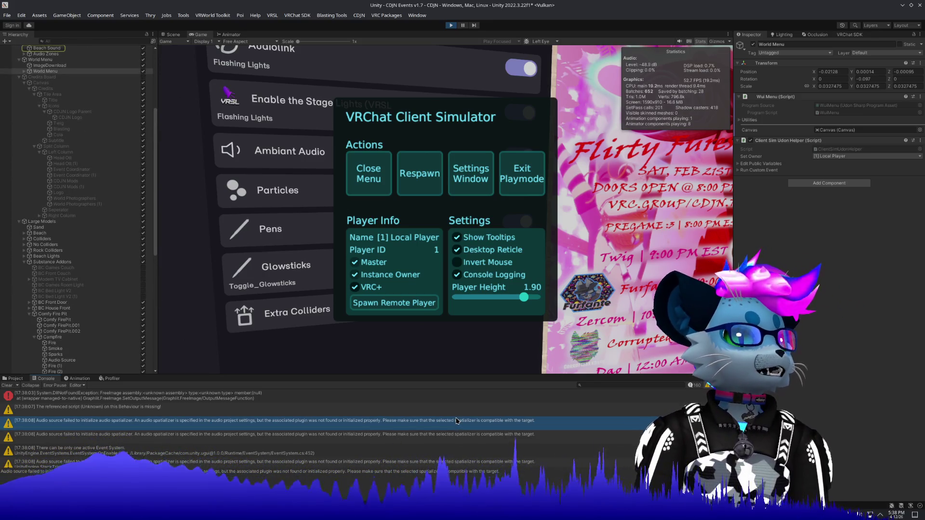
Step: Inspect the Beach Sound object's audio settings
{"action": "scroll", "coordinate": [457, 422], "scroll_direction": "down", "scroll_amount": 3}
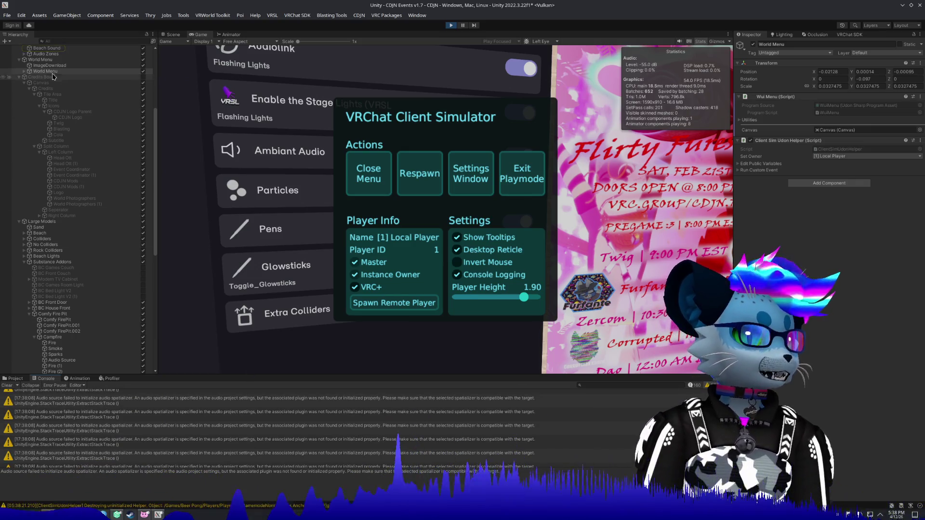
{"action": "left_click", "coordinate": [50, 48]}
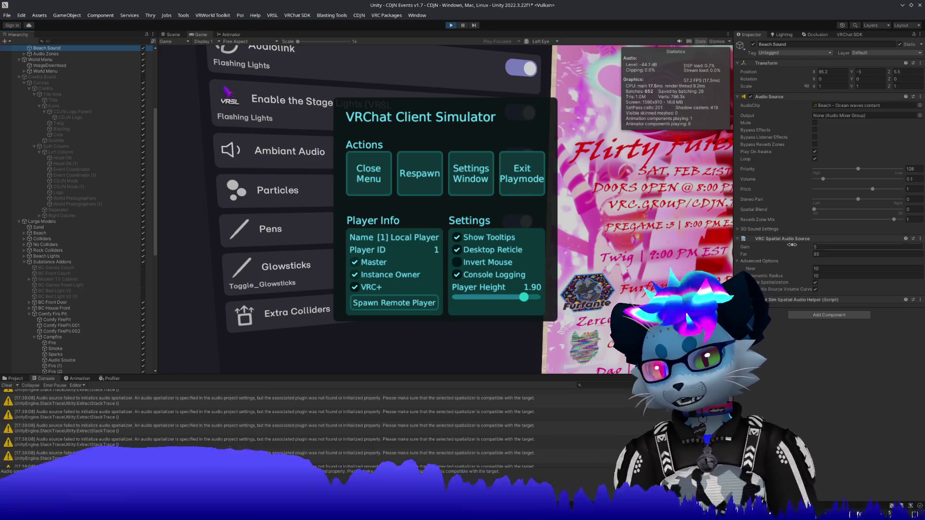
{"action": "scroll", "coordinate": [477, 437], "scroll_direction": "down", "scroll_amount": 1}
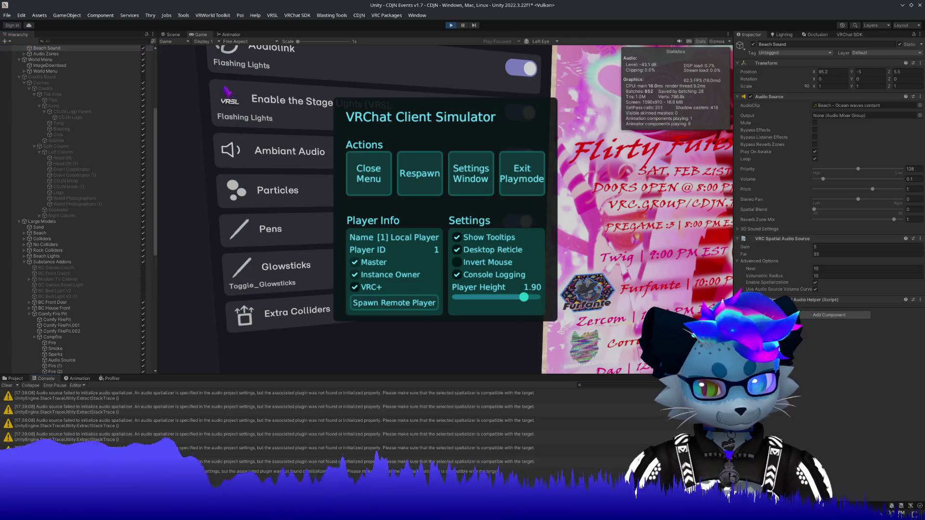
Step: Filter the Console to errors and read the InvalidOperationException and UdonBehaviour errors
{"action": "left_click", "coordinate": [903, 385]}
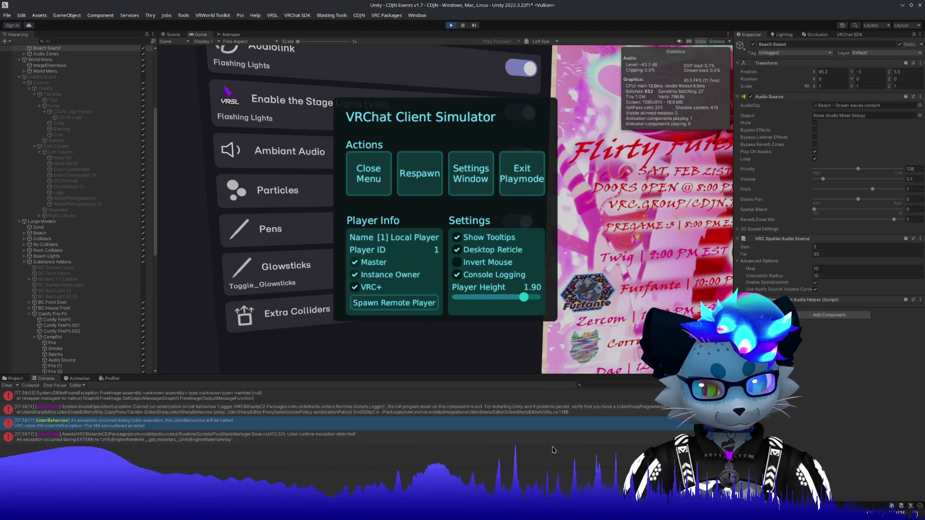
{"action": "left_click", "coordinate": [142, 411]}
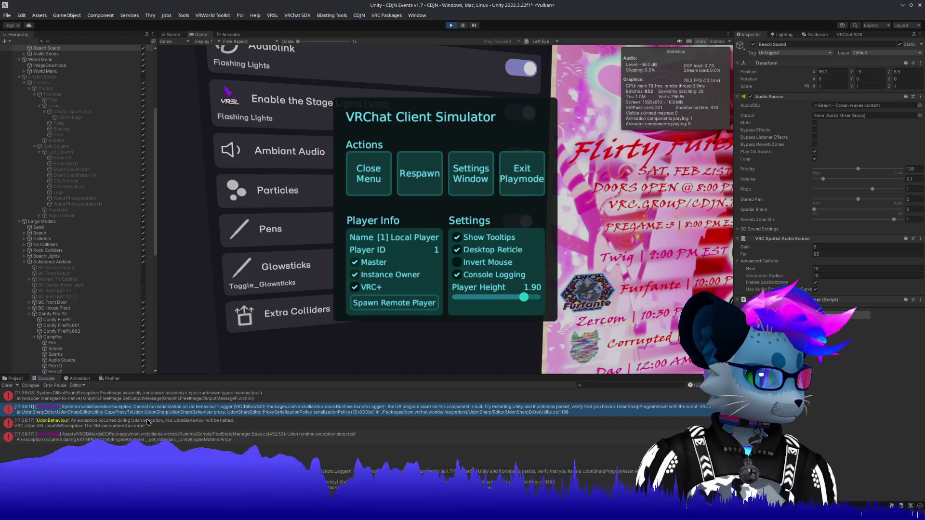
{"action": "left_click", "coordinate": [149, 422]}
{"action": "left_click", "coordinate": [144, 436]}
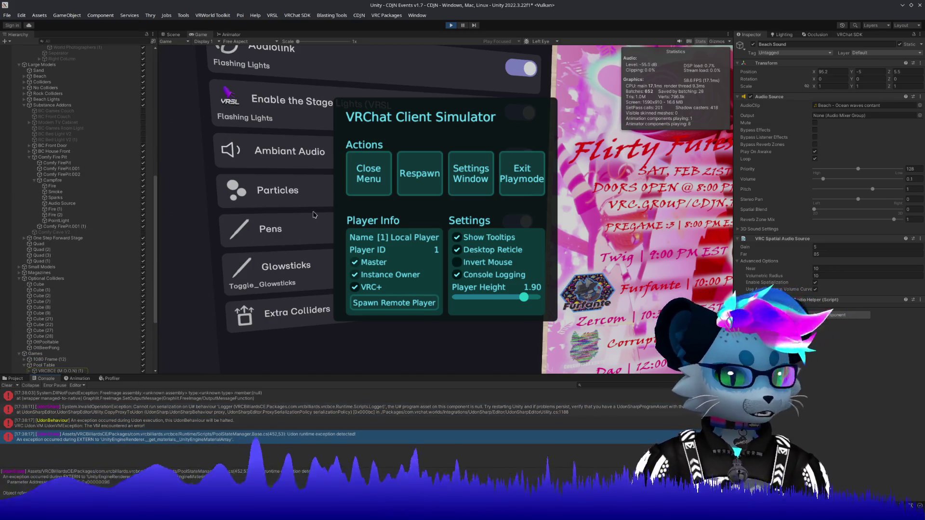
Step: Walk back to the World Settings menu, then trace the PoolStateManager exception to Pool Table
{"action": "left_click", "coordinate": [369, 173]}
{"action": "key", "text": "w"}
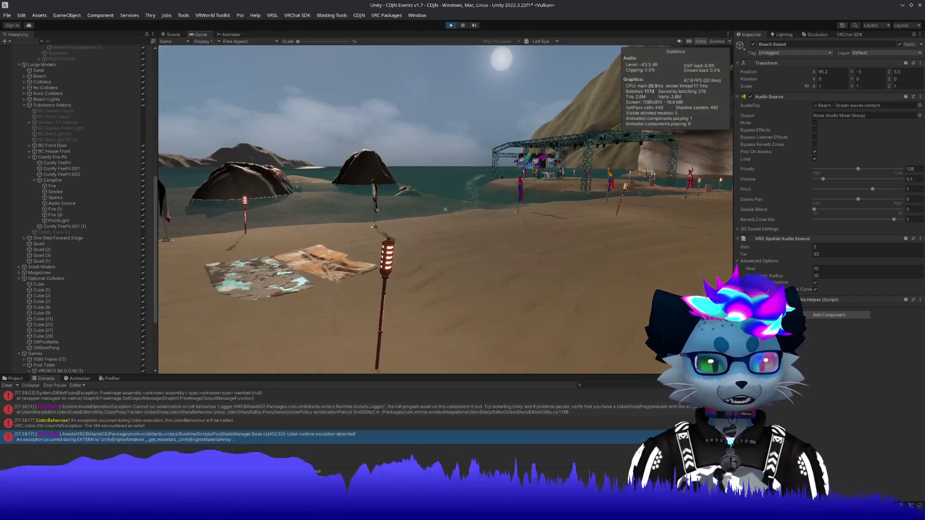
{"action": "key", "text": "w"}
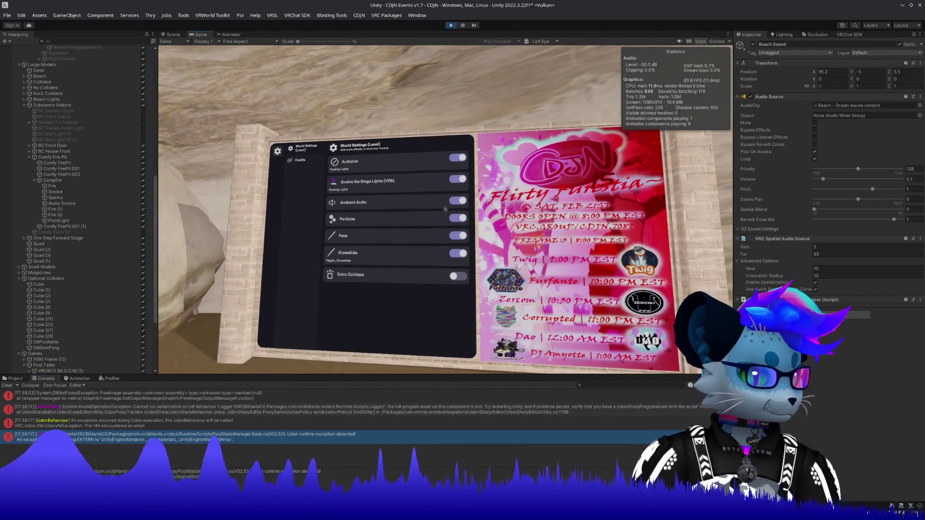
{"action": "key", "text": "Escape"}
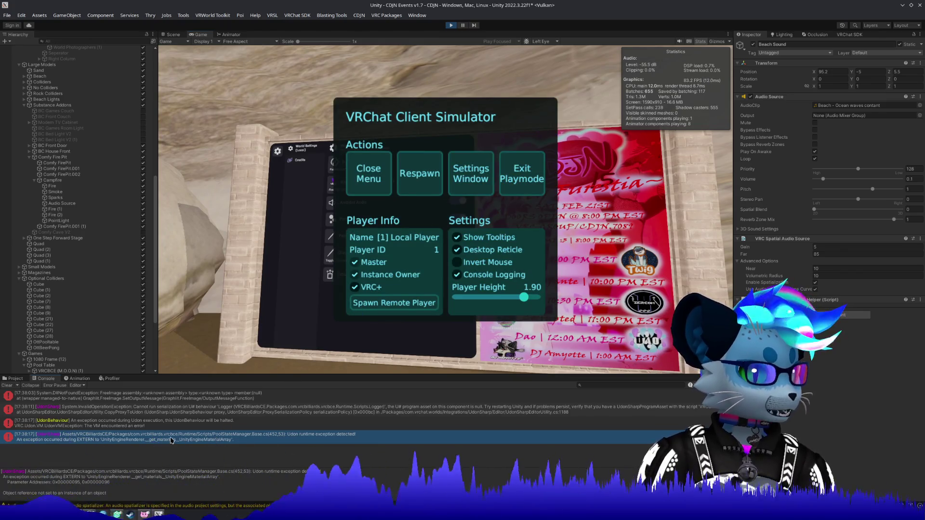
{"action": "left_click", "coordinate": [179, 425]}
{"action": "key", "text": "Down"}
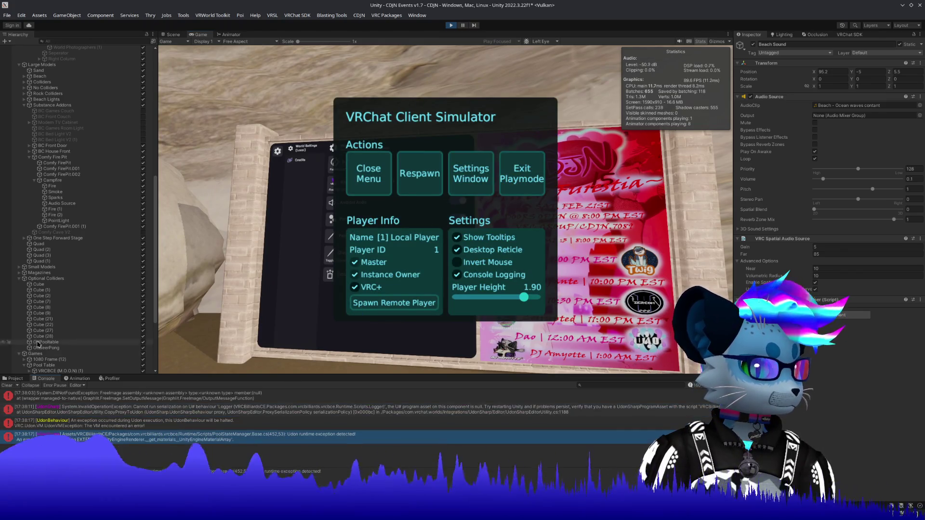
{"action": "left_click", "coordinate": [49, 366]}
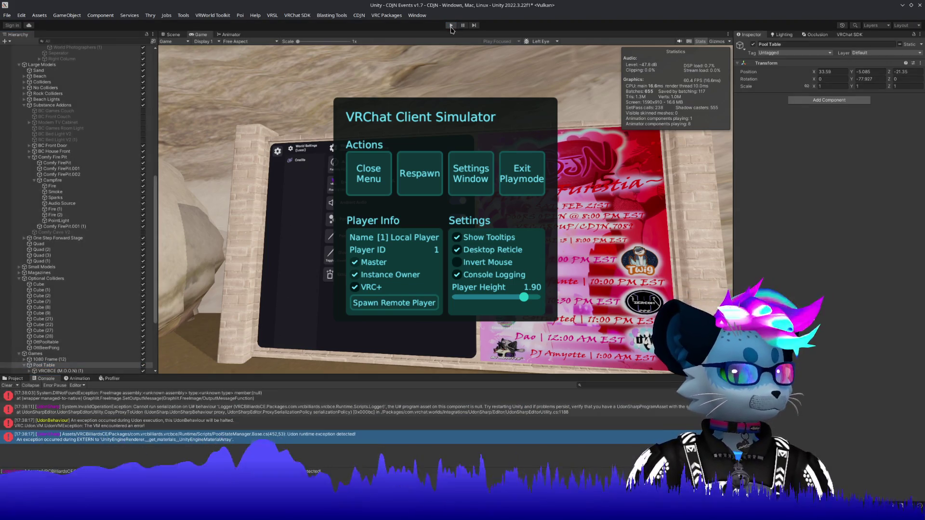
Step: Stop play mode and tag the Pool Table object as EditorOnly
{"action": "left_click", "coordinate": [452, 26]}
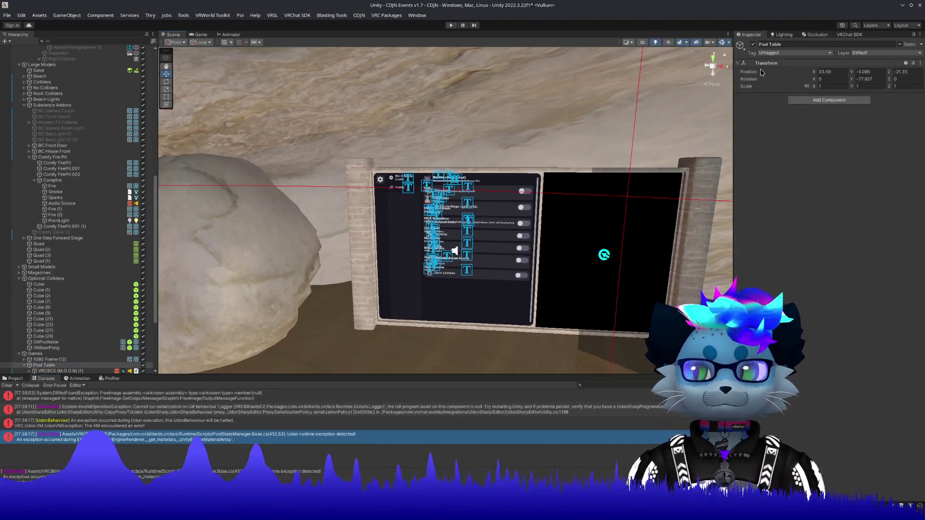
{"action": "left_click", "coordinate": [773, 53]}
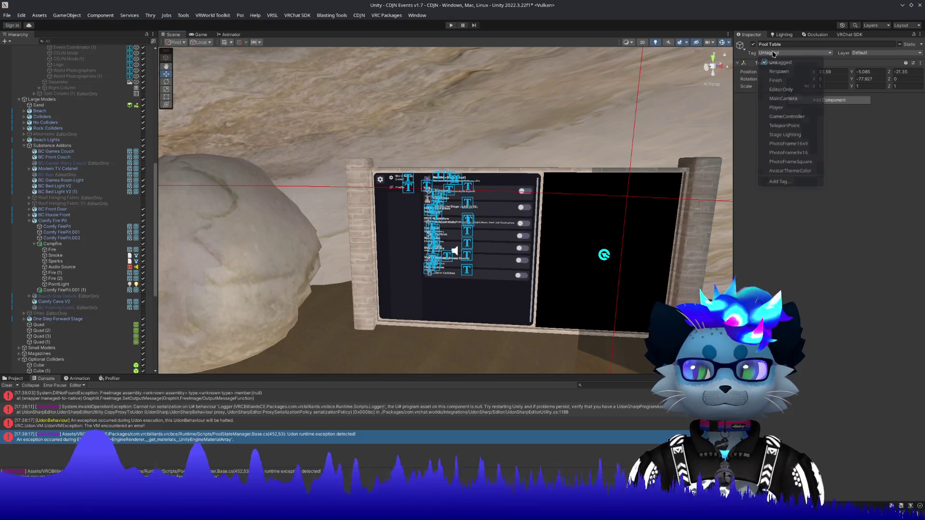
{"action": "left_click", "coordinate": [780, 90]}
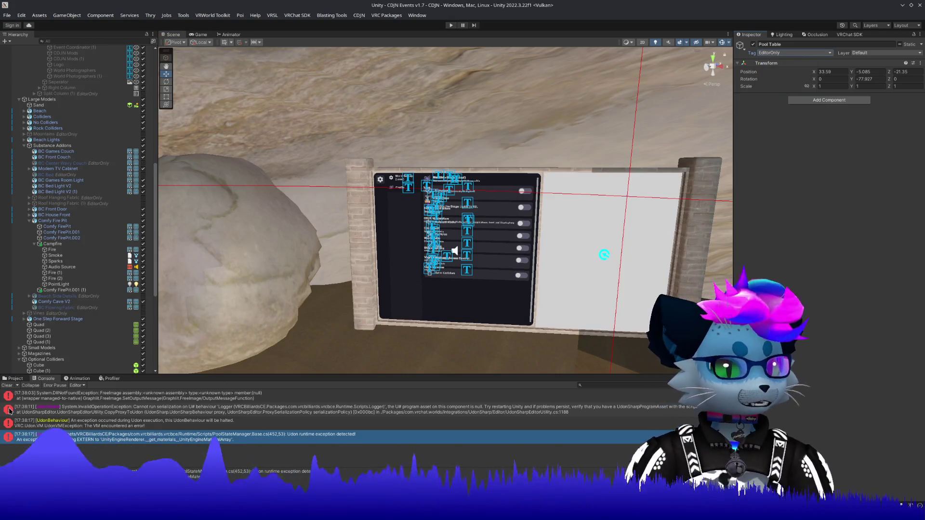
Step: Clear the Console and select World Menu to show its menu builder settings
{"action": "left_click", "coordinate": [6, 385]}
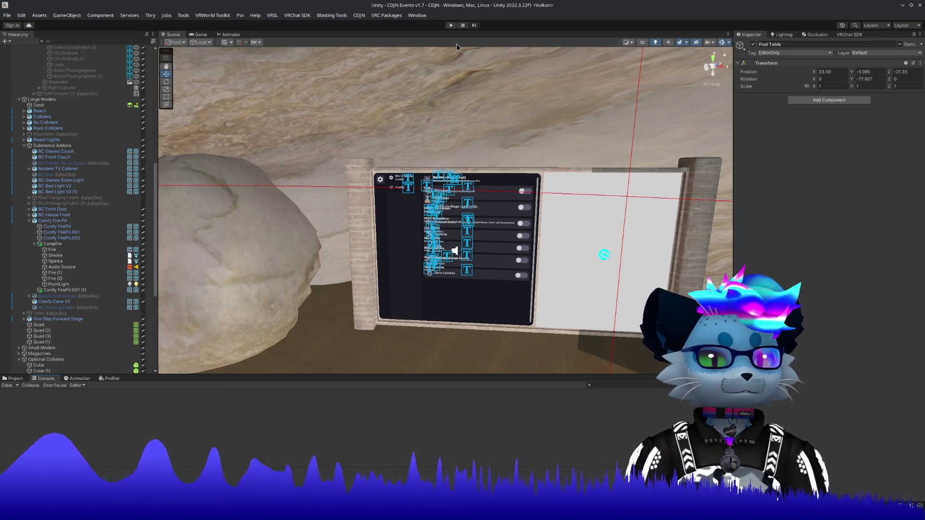
{"action": "scroll", "coordinate": [45, 206], "scroll_direction": "up", "scroll_amount": 10}
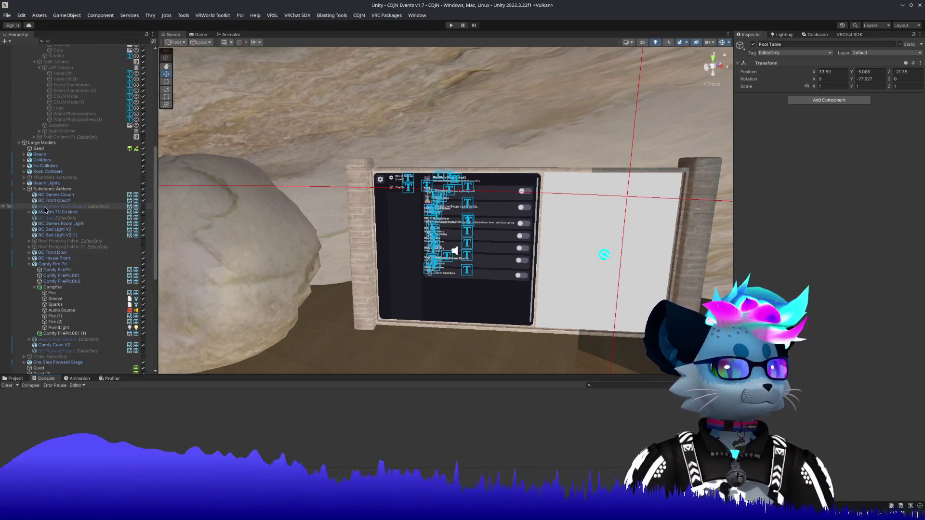
{"action": "scroll", "coordinate": [45, 206], "scroll_direction": "up", "scroll_amount": 2}
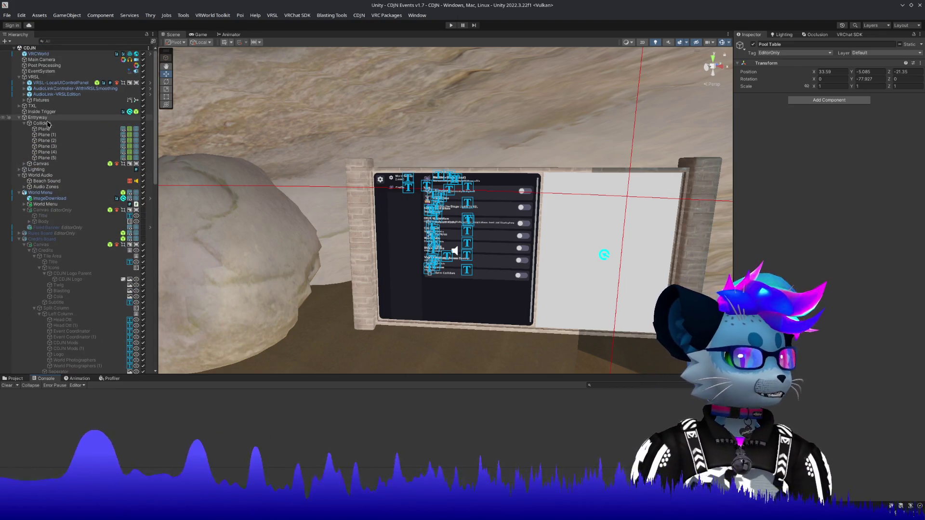
{"action": "left_click", "coordinate": [56, 194]}
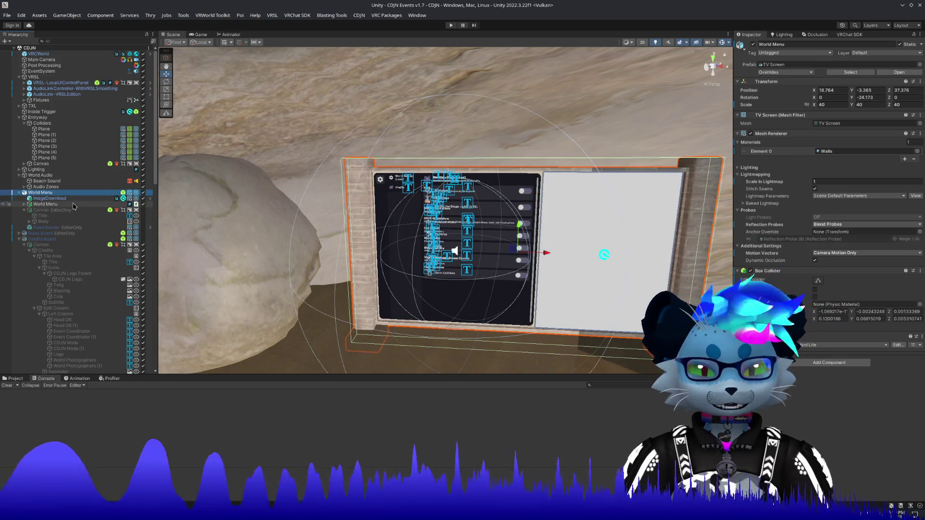
{"action": "left_click", "coordinate": [58, 205]}
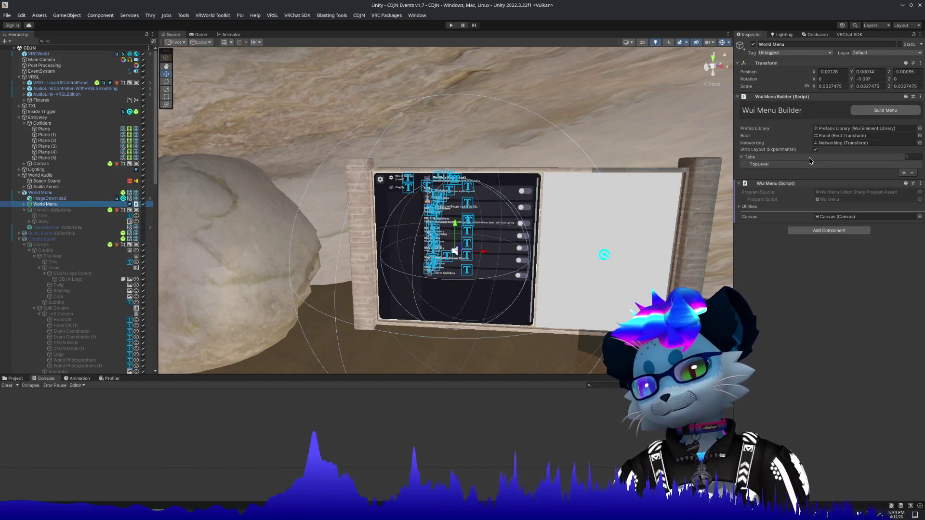
Step: Expand the World Settings (Local) page and its Audiolink and Ambient Audio toggle settings
{"action": "left_click", "coordinate": [762, 157]}
{"action": "left_click", "coordinate": [763, 158]}
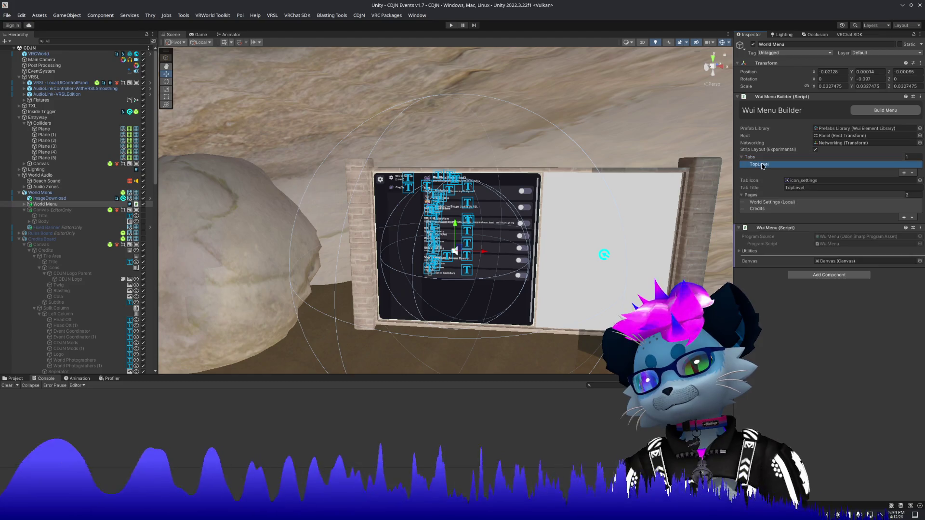
{"action": "left_click", "coordinate": [767, 202]}
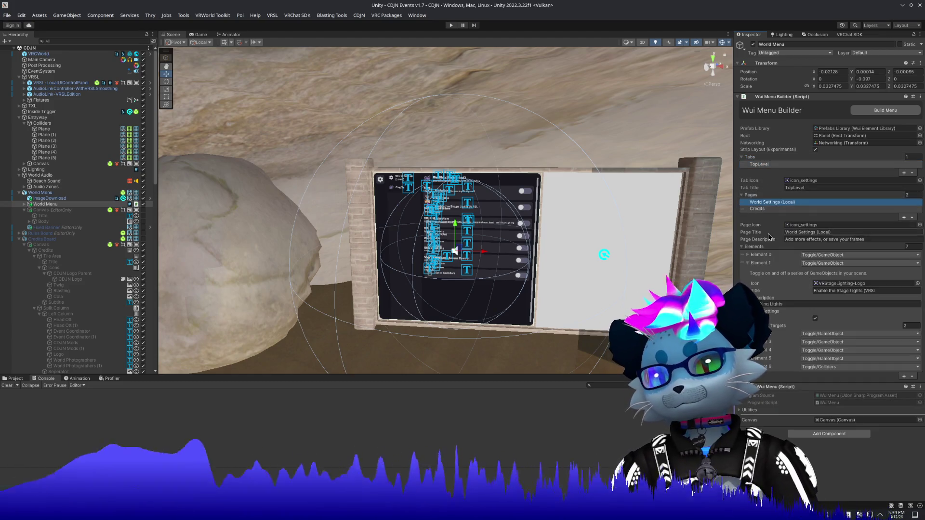
{"action": "left_click", "coordinate": [765, 315]}
{"action": "left_click", "coordinate": [766, 255]}
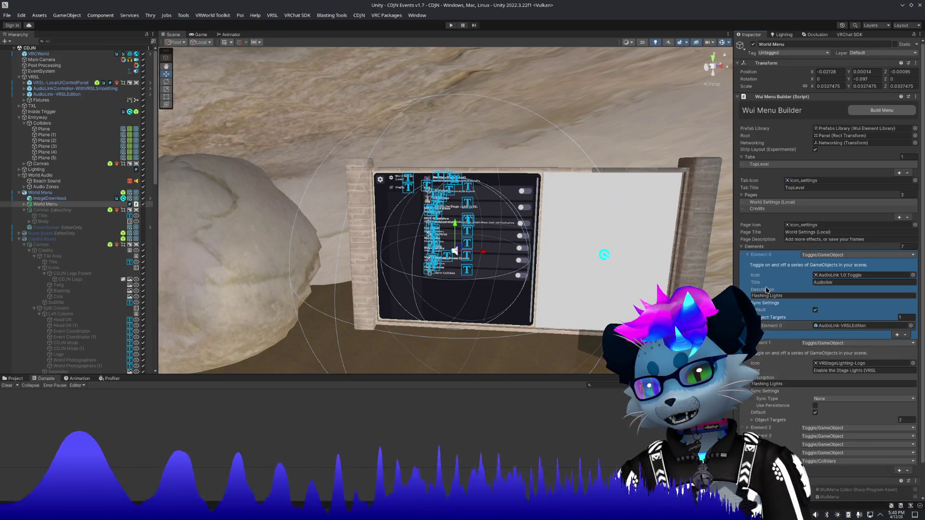
{"action": "left_click", "coordinate": [765, 305]}
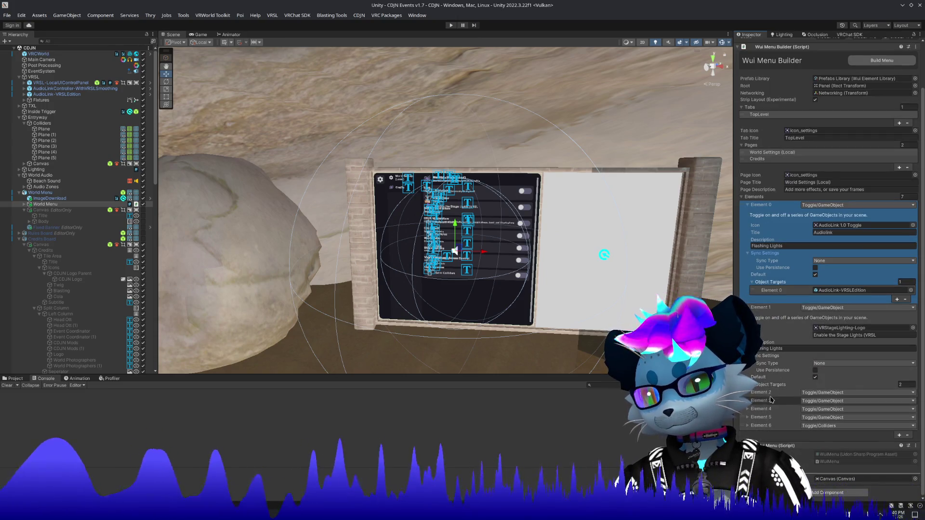
{"action": "left_click", "coordinate": [764, 393]}
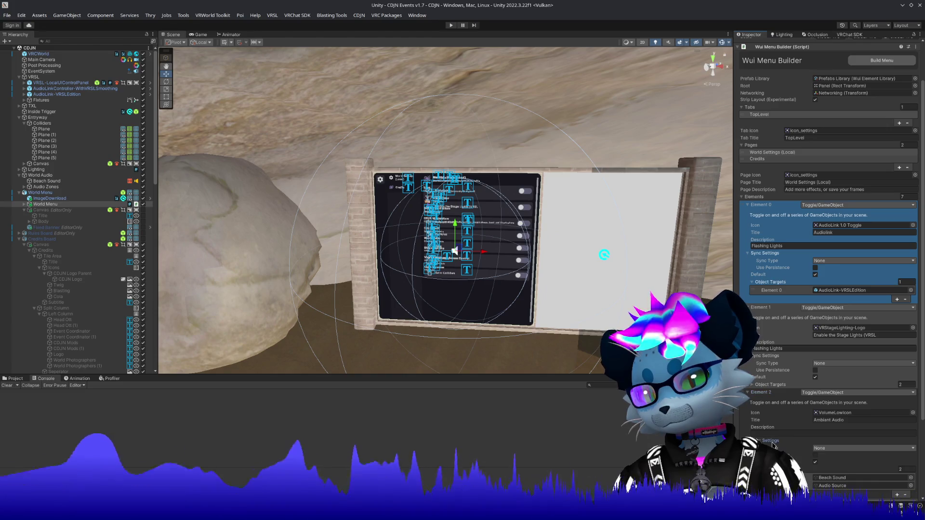
Step: Review the Particles toggle's Sparks and Smoke targets and the Pens toggle
{"action": "scroll", "coordinate": [776, 434], "scroll_direction": "down", "scroll_amount": 4}
{"action": "left_click", "coordinate": [771, 401]}
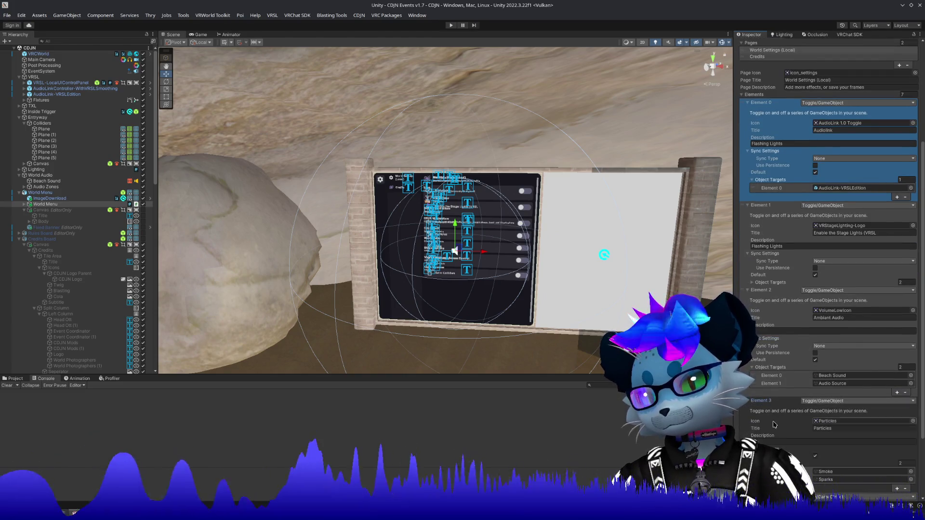
{"action": "scroll", "coordinate": [771, 403], "scroll_direction": "down", "scroll_amount": 4}
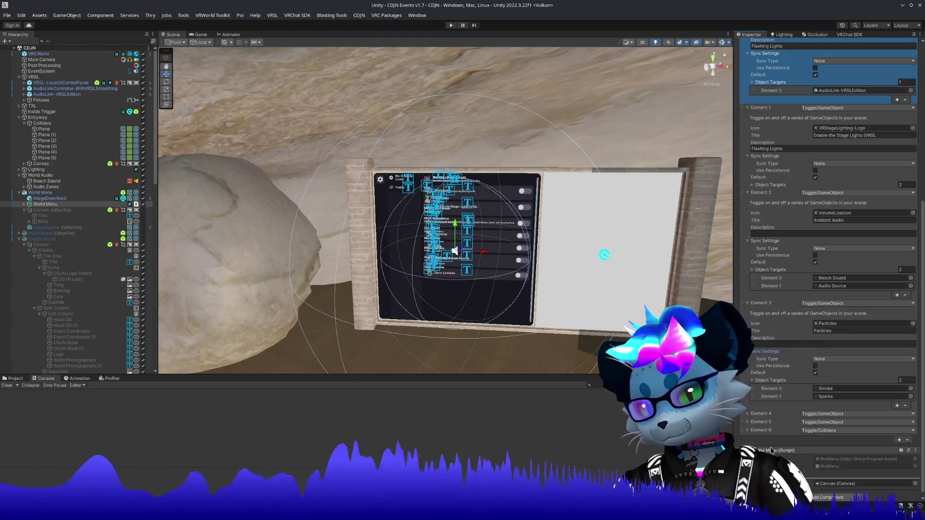
{"action": "left_click", "coordinate": [772, 397]}
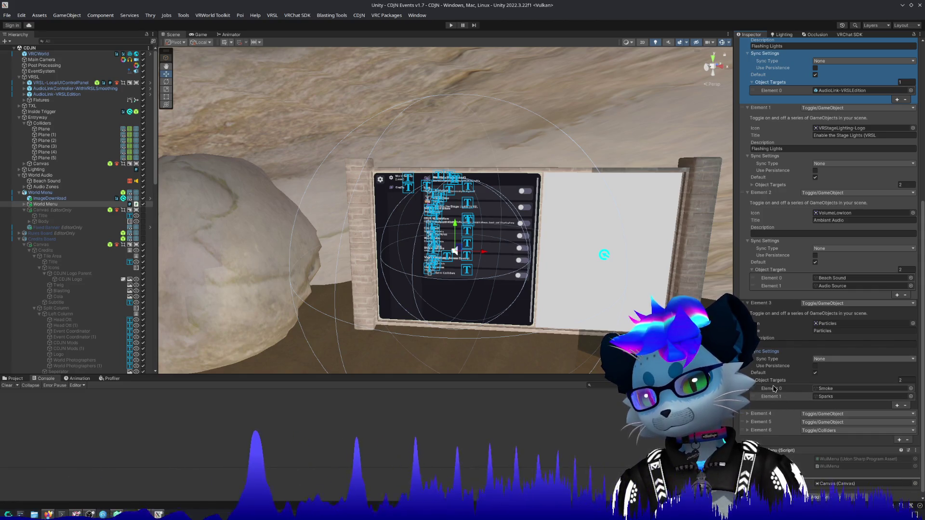
{"action": "left_click", "coordinate": [773, 389]}
{"action": "left_click", "coordinate": [749, 413]}
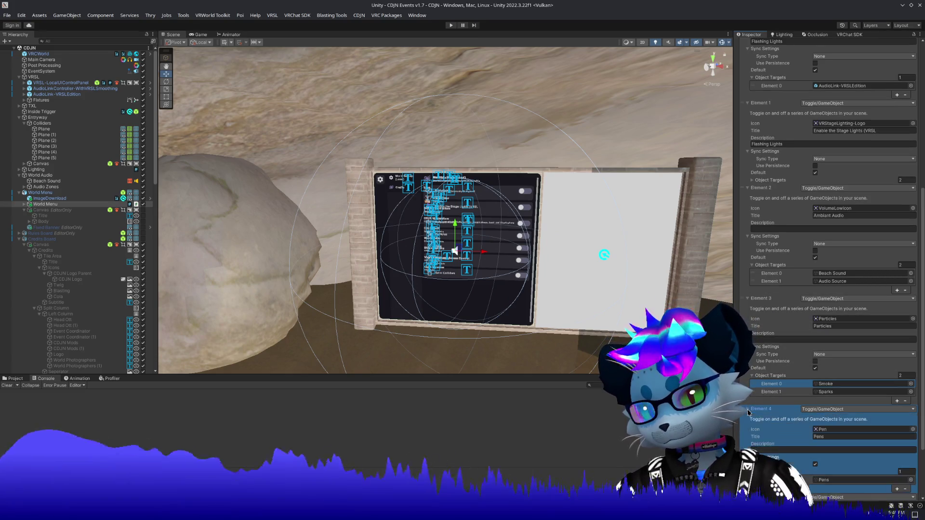
{"action": "scroll", "coordinate": [755, 400], "scroll_direction": "down", "scroll_amount": 3}
{"action": "scroll", "coordinate": [761, 385], "scroll_direction": "down", "scroll_amount": 1}
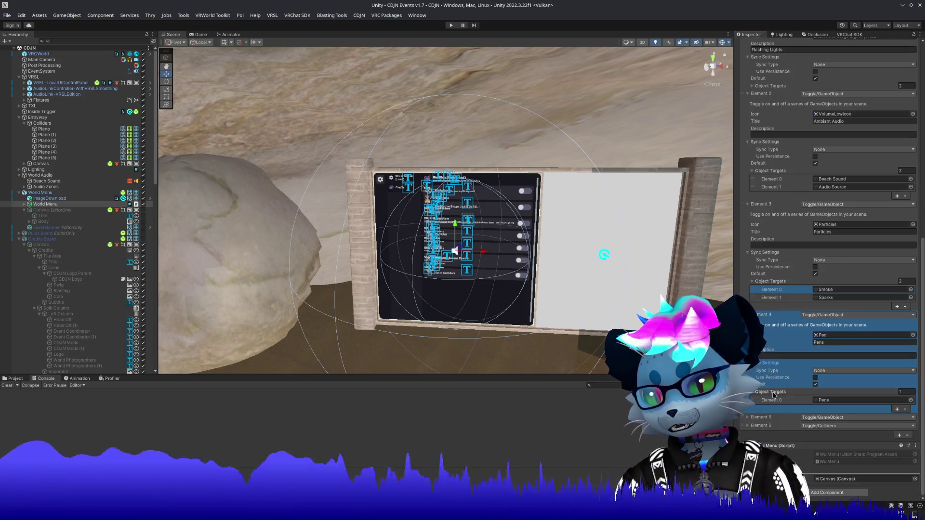
{"action": "left_click", "coordinate": [760, 419]}
Step: Check the Glowsticks and Extra Colliders toggles' sync settings, then rebuild the world menu
{"action": "left_click", "coordinate": [748, 419]}
{"action": "scroll", "coordinate": [752, 414], "scroll_direction": "down", "scroll_amount": 3}
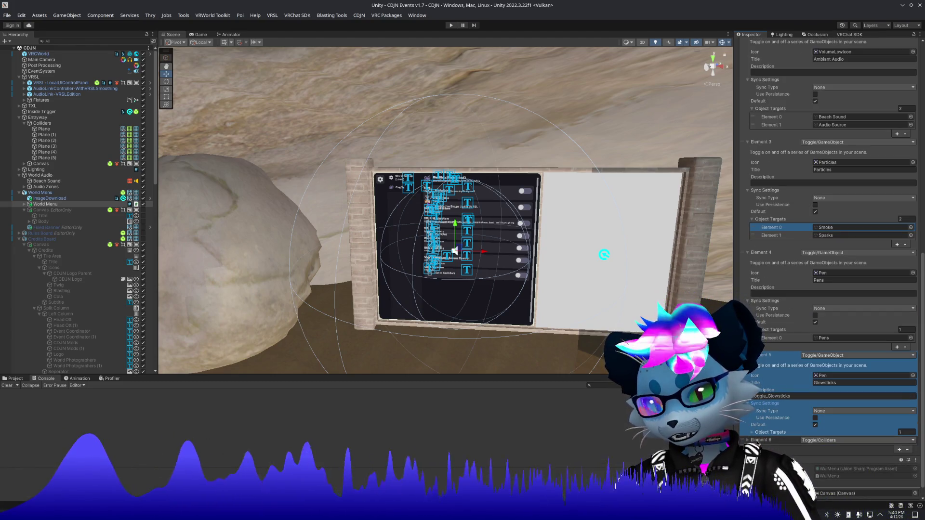
{"action": "left_click", "coordinate": [756, 441]}
{"action": "scroll", "coordinate": [759, 438], "scroll_direction": "down", "scroll_amount": 3}
{"action": "left_click", "coordinate": [749, 430]}
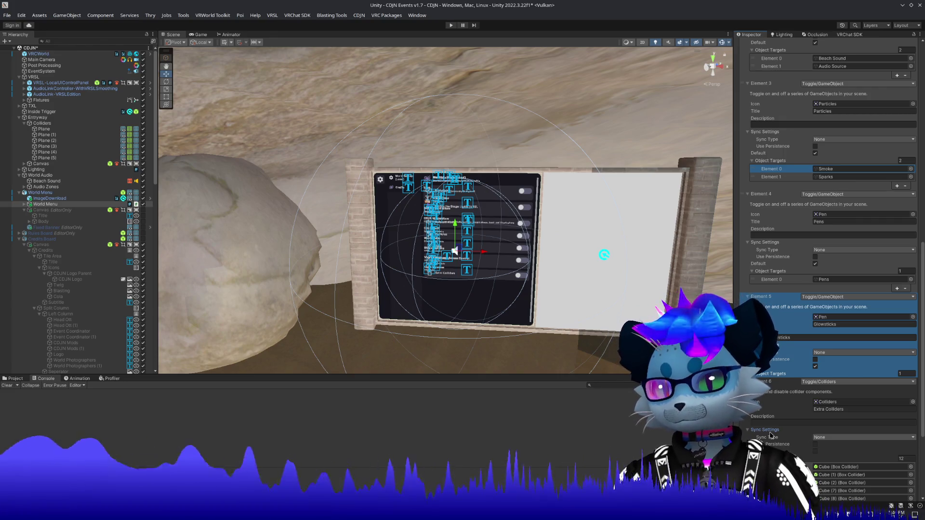
{"action": "scroll", "coordinate": [770, 435], "scroll_direction": "up", "scroll_amount": 10}
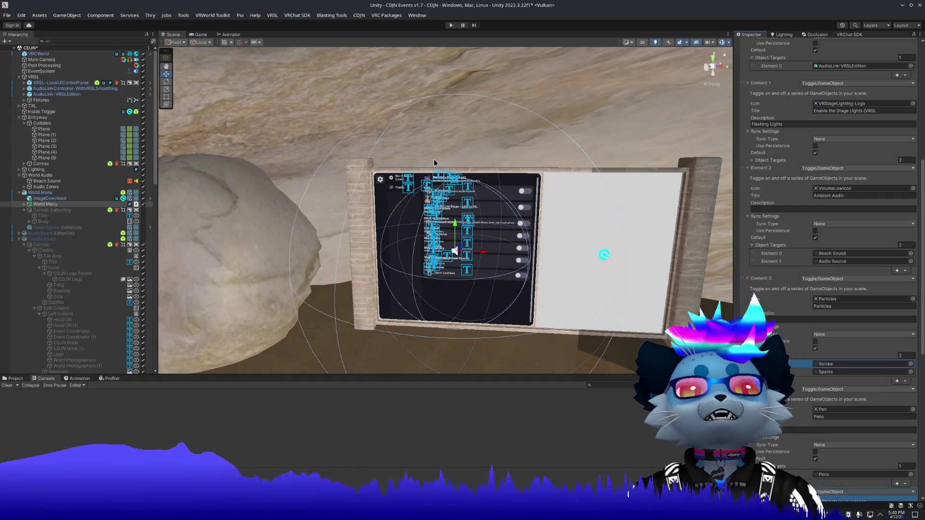
{"action": "scroll", "coordinate": [849, 145], "scroll_direction": "up", "scroll_amount": 15}
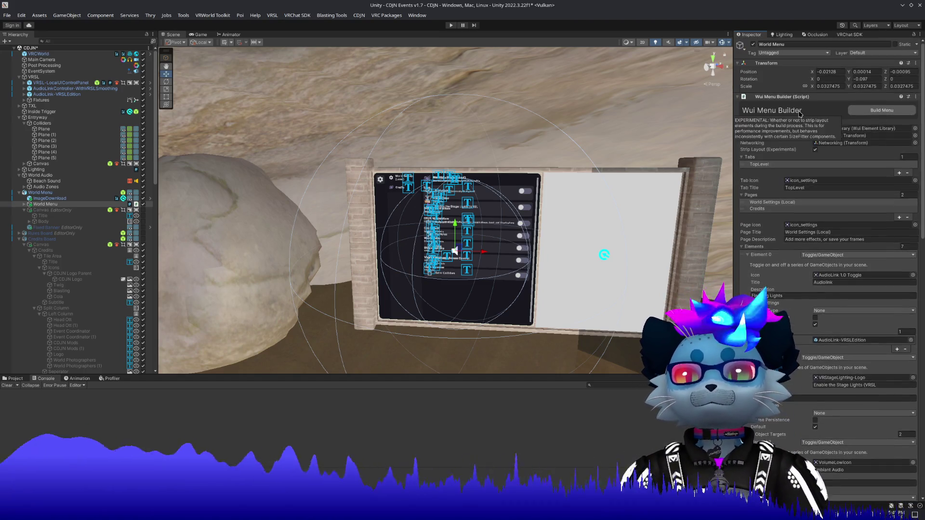
{"action": "left_click", "coordinate": [858, 114]}
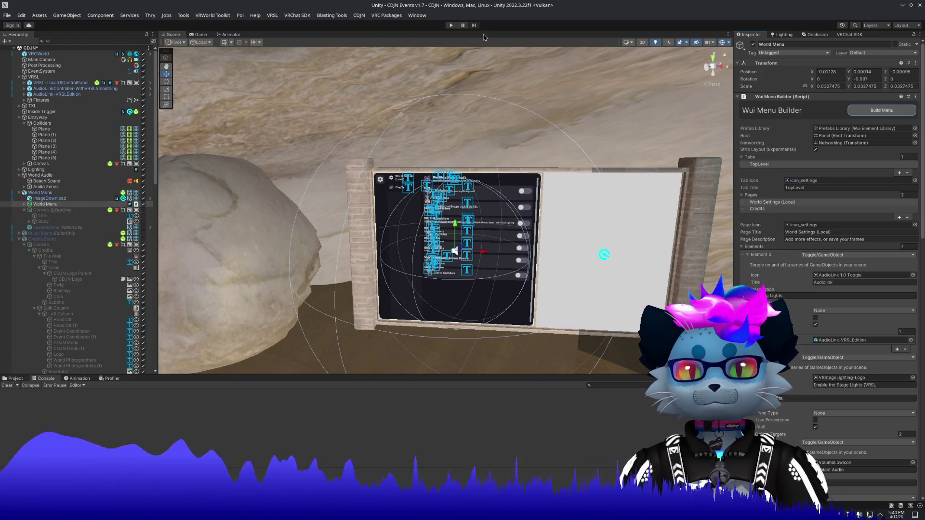
Step: Enter Play mode, close the simulator menu and accept the world's rules
{"action": "left_click", "coordinate": [451, 26]}
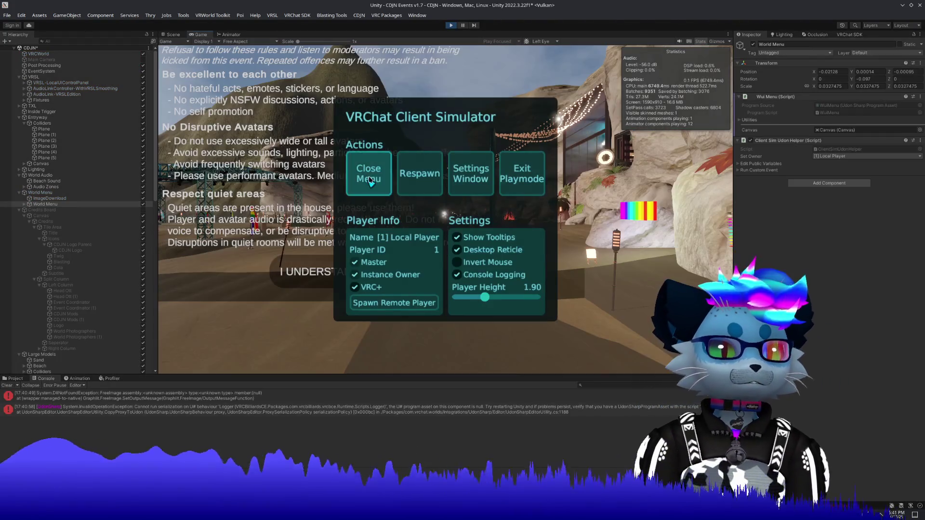
{"action": "left_click", "coordinate": [374, 178]}
{"action": "left_click", "coordinate": [448, 212]}
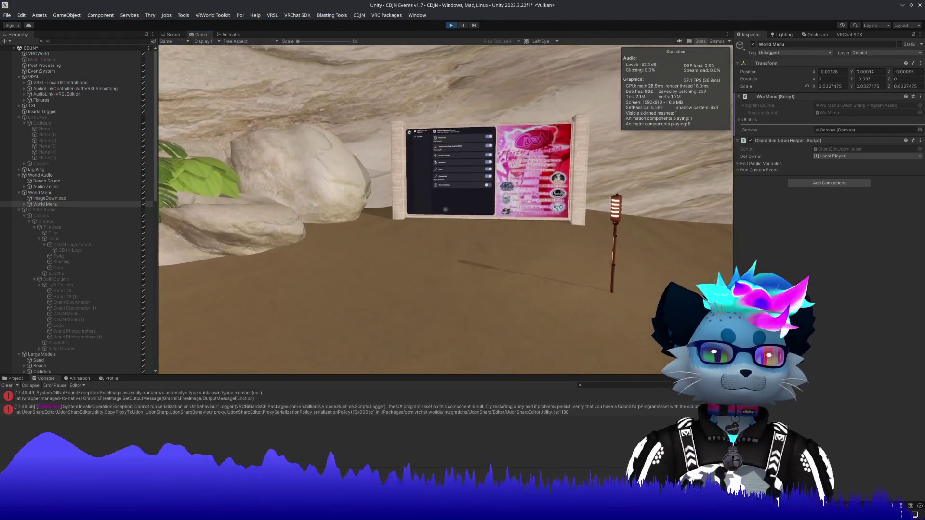
Step: Walk to the World Settings panel, then leave Play mode with Ctrl+P
{"action": "key", "text": "w"}
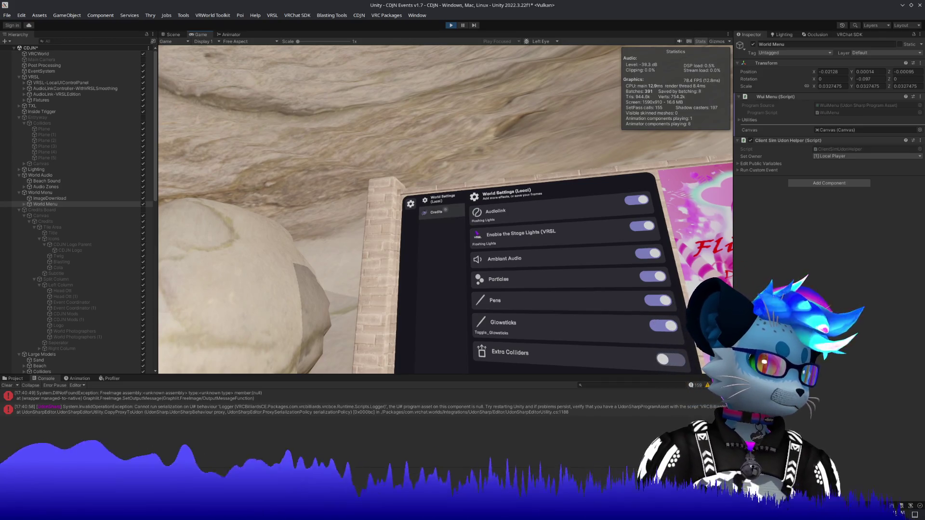
{"action": "key", "text": "s"}
{"action": "key", "text": "w"}
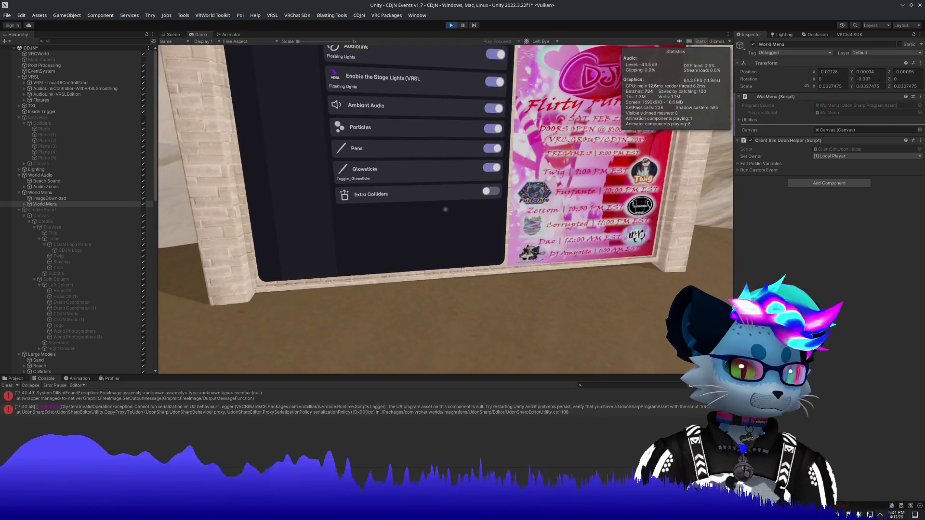
{"action": "key", "text": "w"}
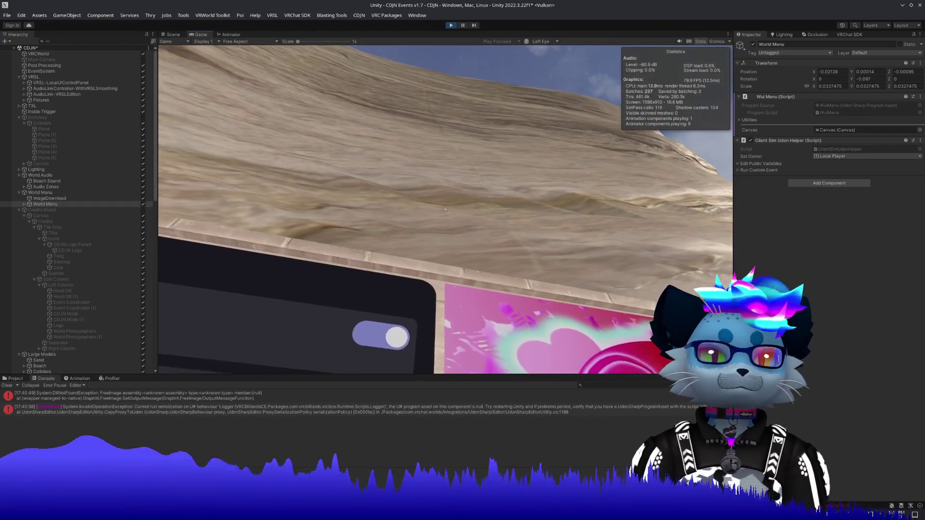
{"action": "key", "text": "Escape"}
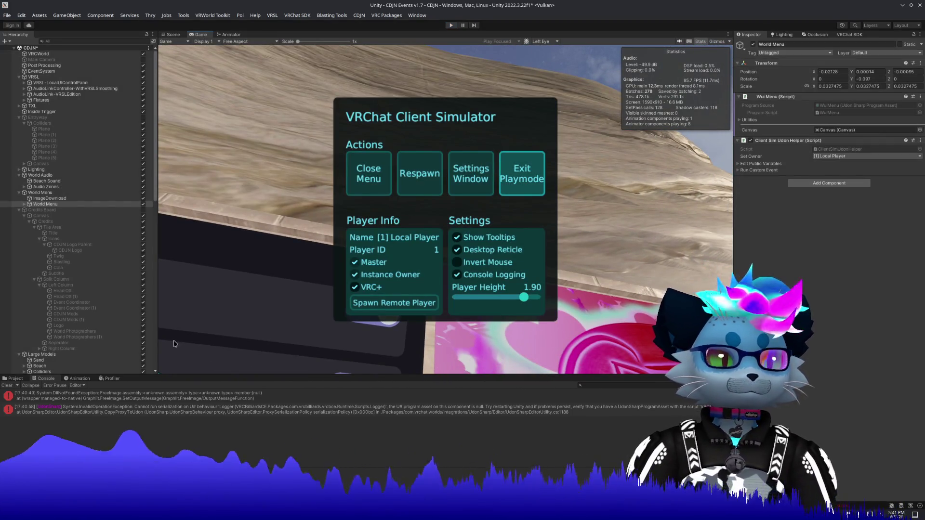
{"action": "key", "text": "ctrl+p"}
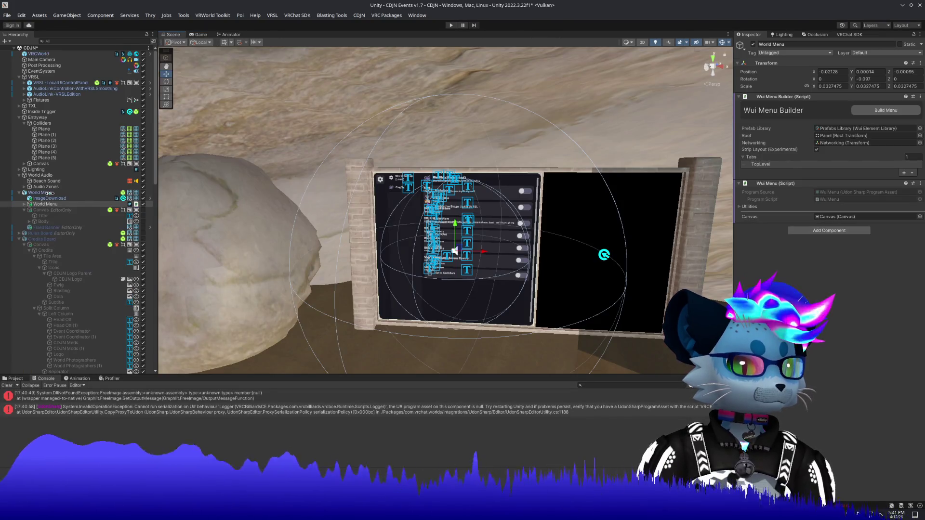
Step: Select the World Menu's Canvas in the Hierarchy, save the CDJN scene, and inspect a spatializer warning
{"action": "left_click", "coordinate": [49, 193]}
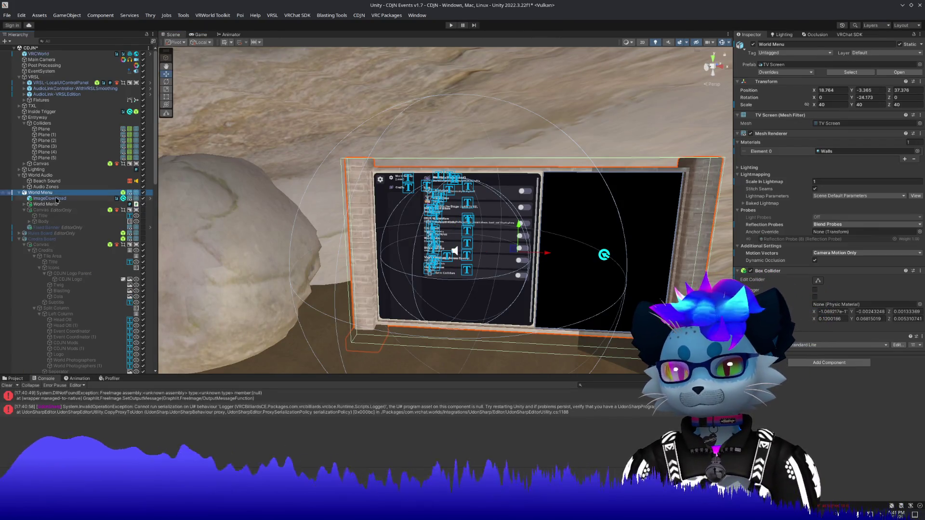
{"action": "left_click", "coordinate": [58, 198]}
{"action": "left_click", "coordinate": [48, 204]}
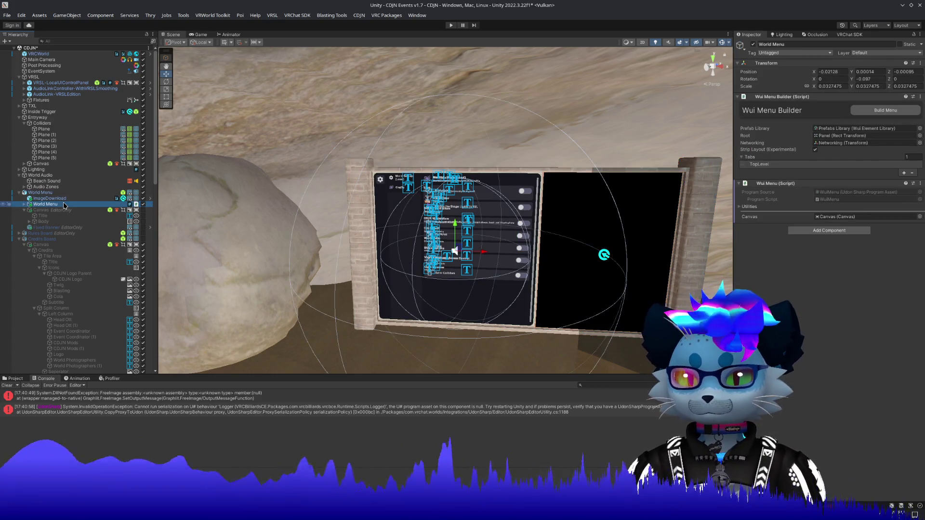
{"action": "left_click", "coordinate": [25, 205]}
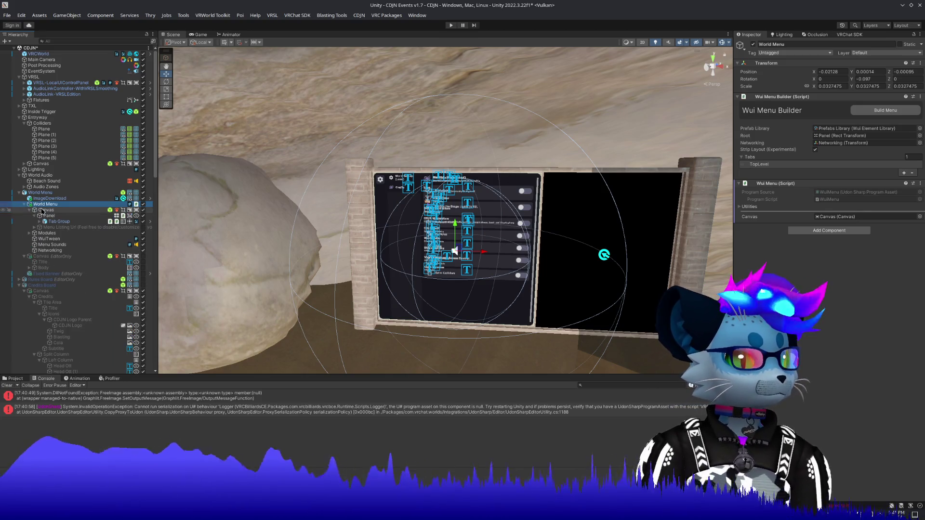
{"action": "left_click", "coordinate": [46, 211]}
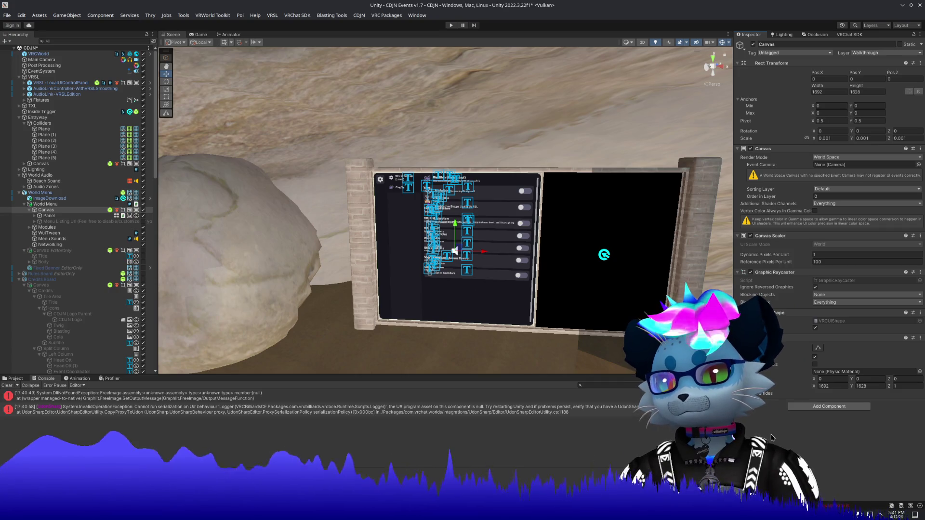
{"action": "key", "text": "ctrl+s"}
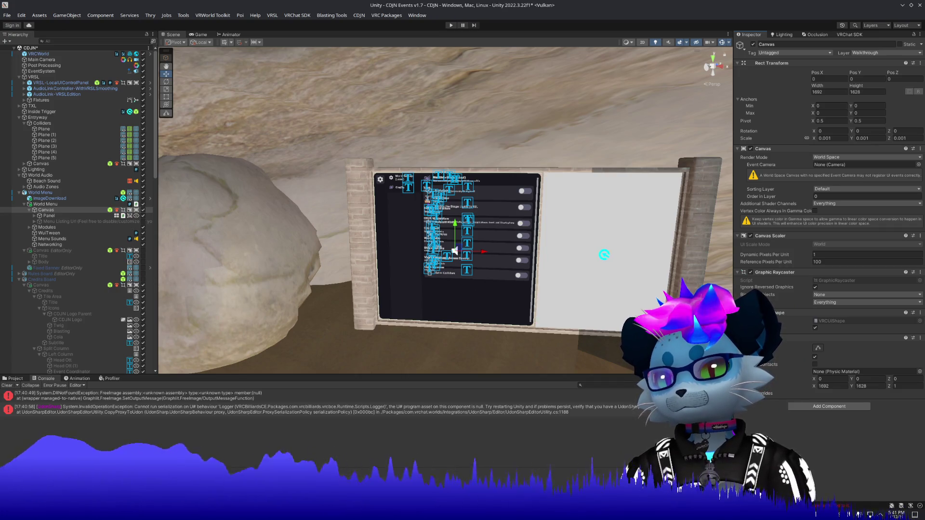
{"action": "left_click", "coordinate": [270, 434]}
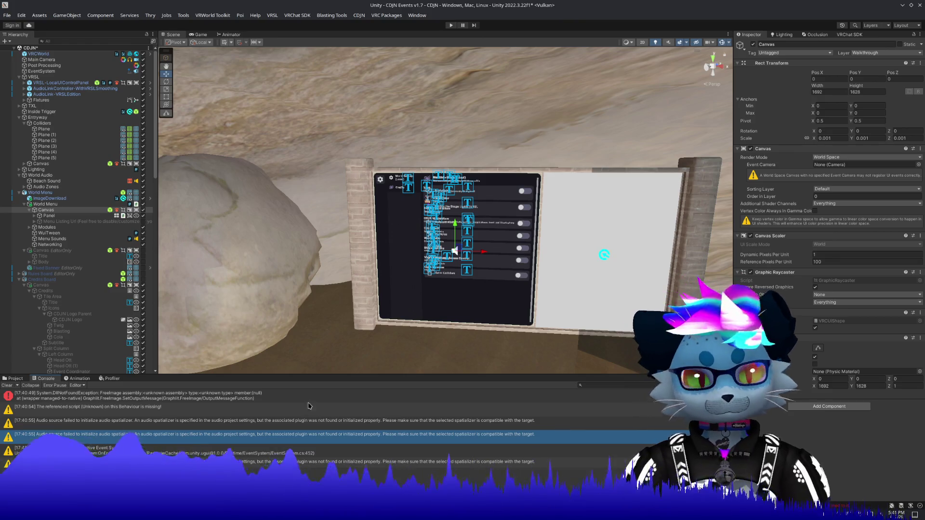
Step: Inspect the VideoTXL YouTube-DL and AudioLink missing audio source warnings
{"action": "scroll", "coordinate": [305, 410], "scroll_direction": "down", "scroll_amount": 2}
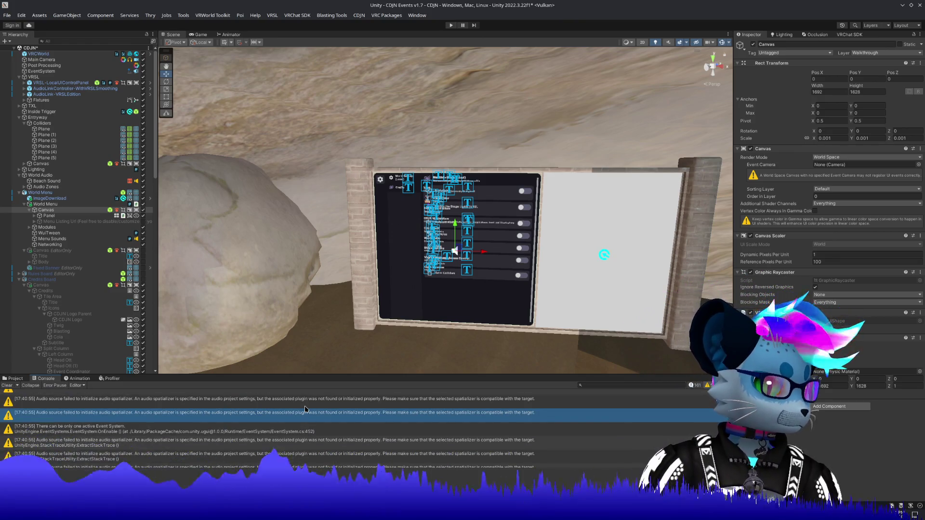
{"action": "scroll", "coordinate": [305, 410], "scroll_direction": "down", "scroll_amount": 3}
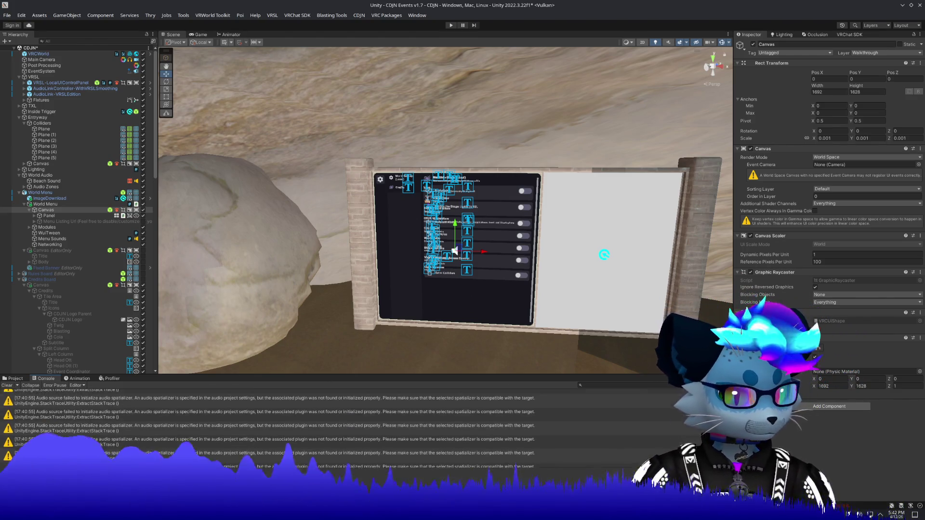
{"action": "scroll", "coordinate": [537, 439], "scroll_direction": "up", "scroll_amount": 5}
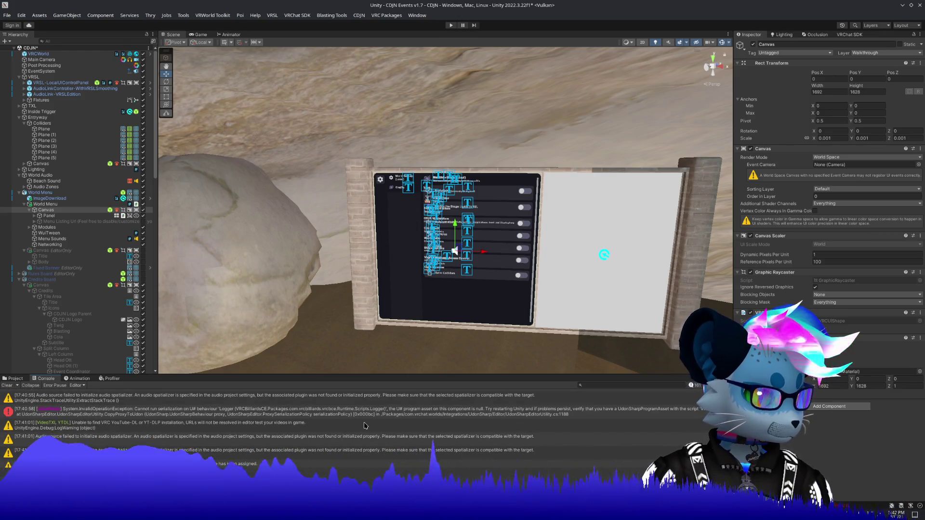
{"action": "left_click", "coordinate": [363, 427]}
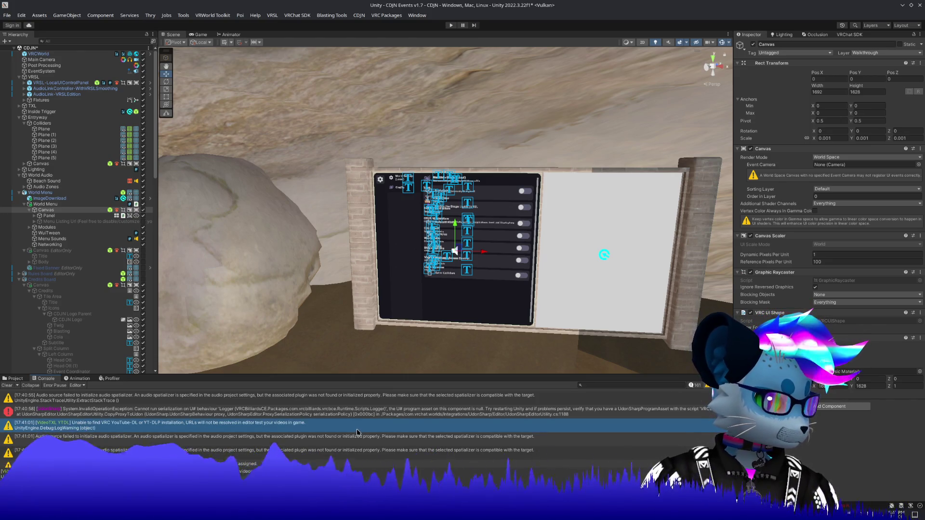
{"action": "scroll", "coordinate": [357, 433], "scroll_direction": "down", "scroll_amount": 5}
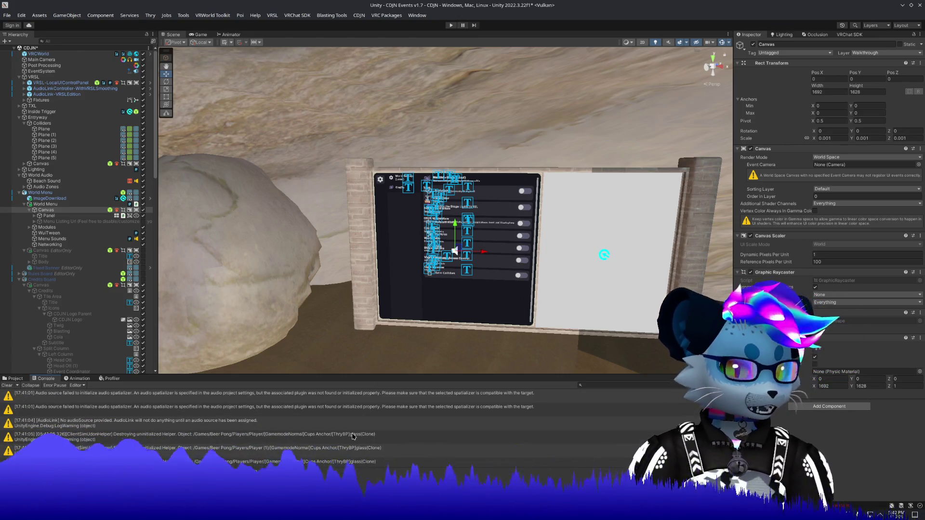
{"action": "scroll", "coordinate": [345, 413], "scroll_direction": "up", "scroll_amount": 5}
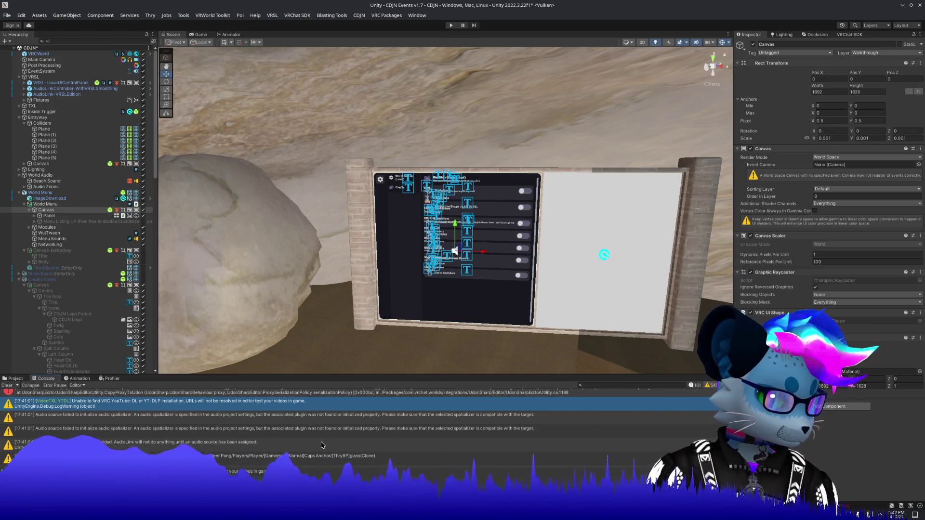
{"action": "left_click", "coordinate": [321, 443]}
Step: Trace the Enable Table Button UdonSharp warning to its object in the Hierarchy
{"action": "scroll", "coordinate": [321, 443], "scroll_direction": "down", "scroll_amount": 5}
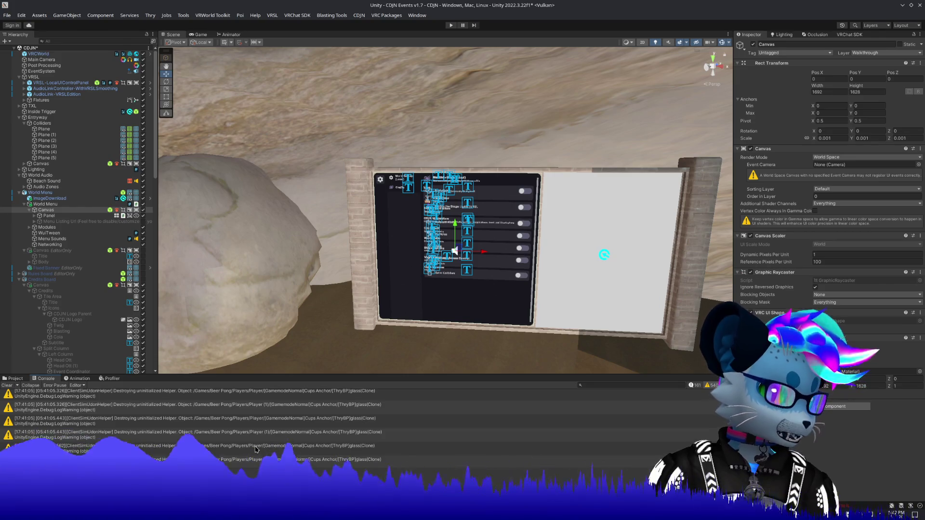
{"action": "scroll", "coordinate": [255, 451], "scroll_direction": "down", "scroll_amount": 3}
{"action": "scroll", "coordinate": [256, 451], "scroll_direction": "down", "scroll_amount": 5}
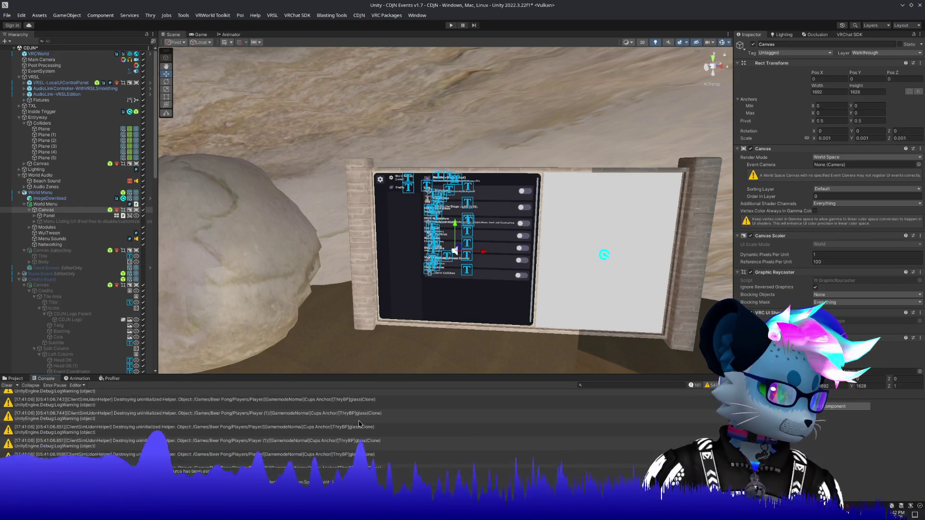
{"action": "scroll", "coordinate": [311, 415], "scroll_direction": "down", "scroll_amount": 5}
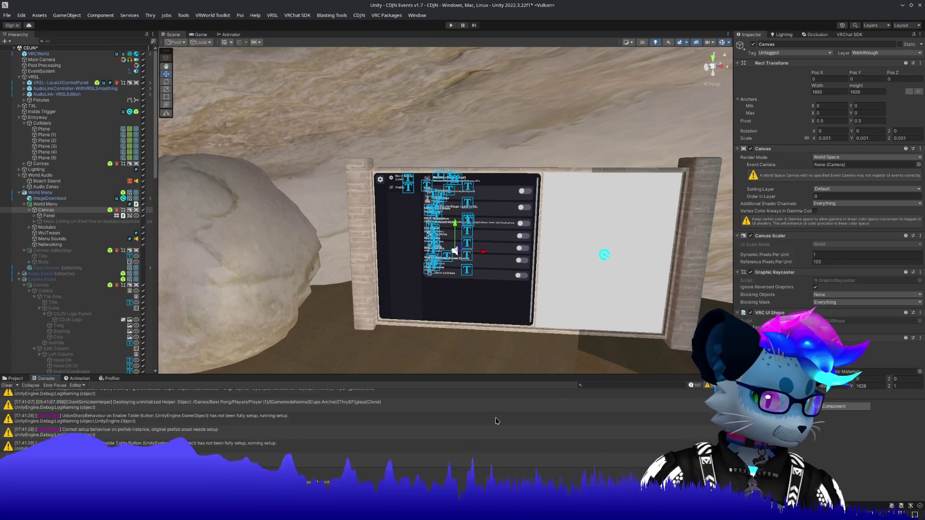
{"action": "left_click", "coordinate": [312, 416]}
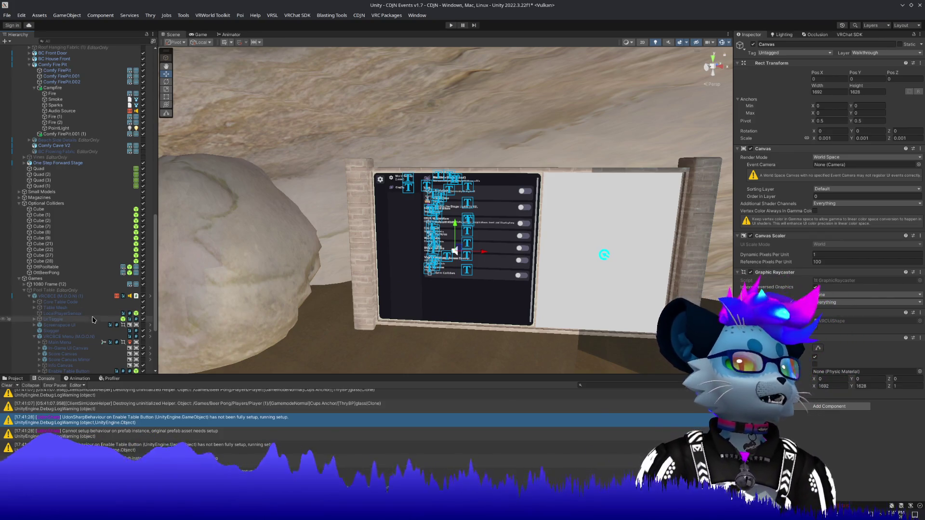
Step: Read the cannot-setup behaviour warnings, clear the Console, and collapse the VRCBCE and Pool Table groups
{"action": "scroll", "coordinate": [93, 325], "scroll_direction": "down", "scroll_amount": 2}
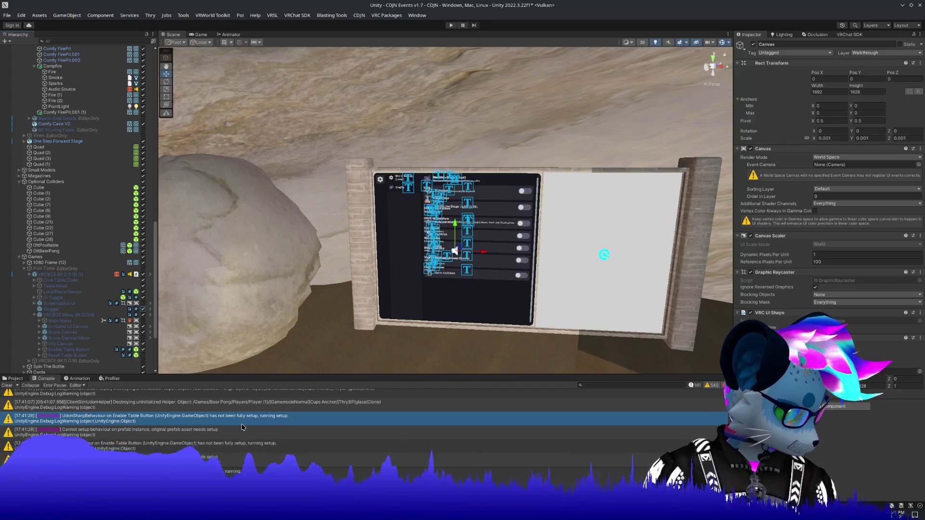
{"action": "left_click", "coordinate": [231, 435]}
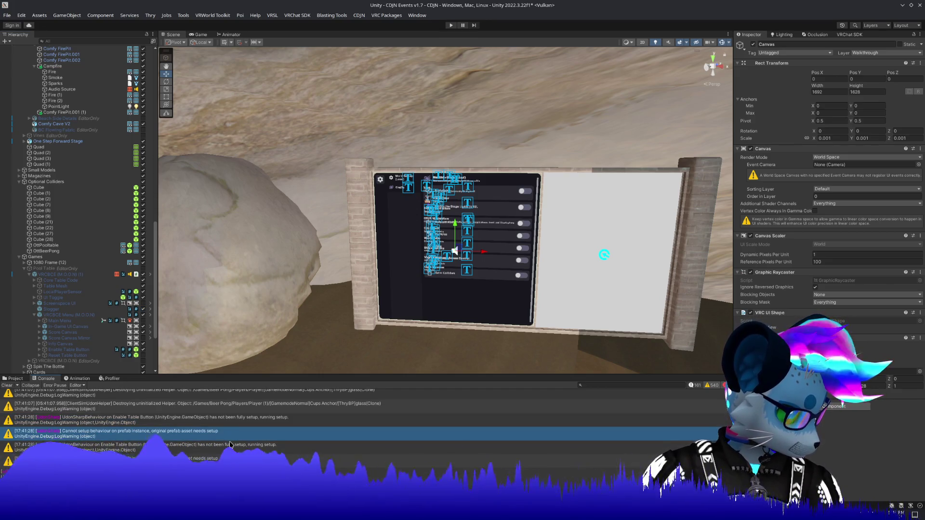
{"action": "left_click", "coordinate": [231, 445]}
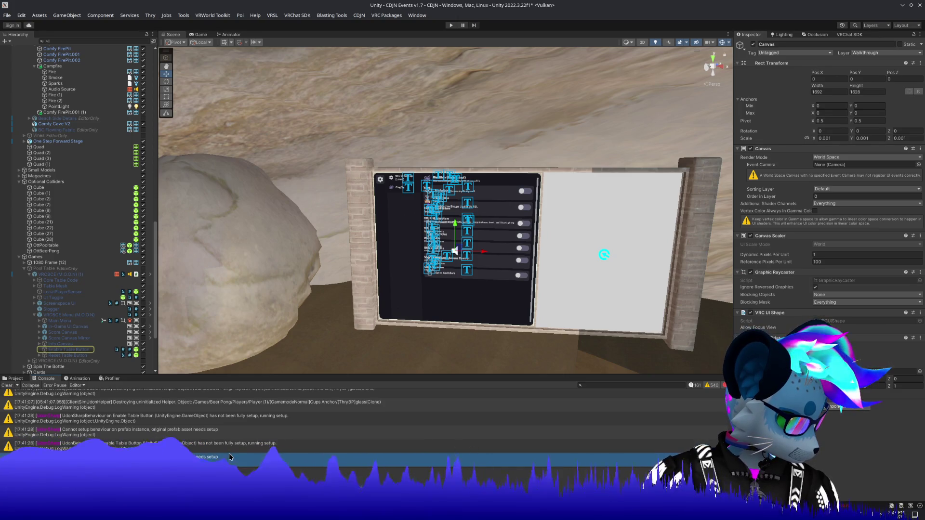
{"action": "left_click", "coordinate": [7, 385]}
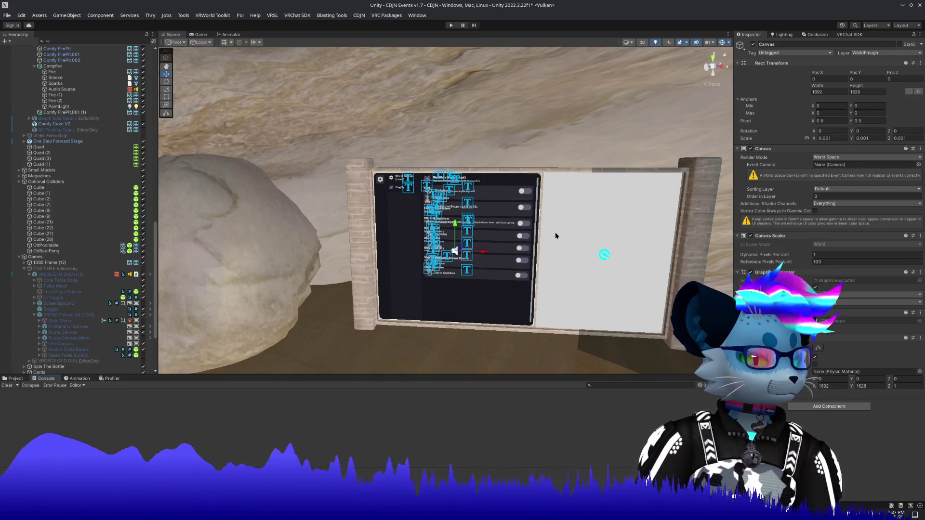
{"action": "left_click", "coordinate": [21, 273]}
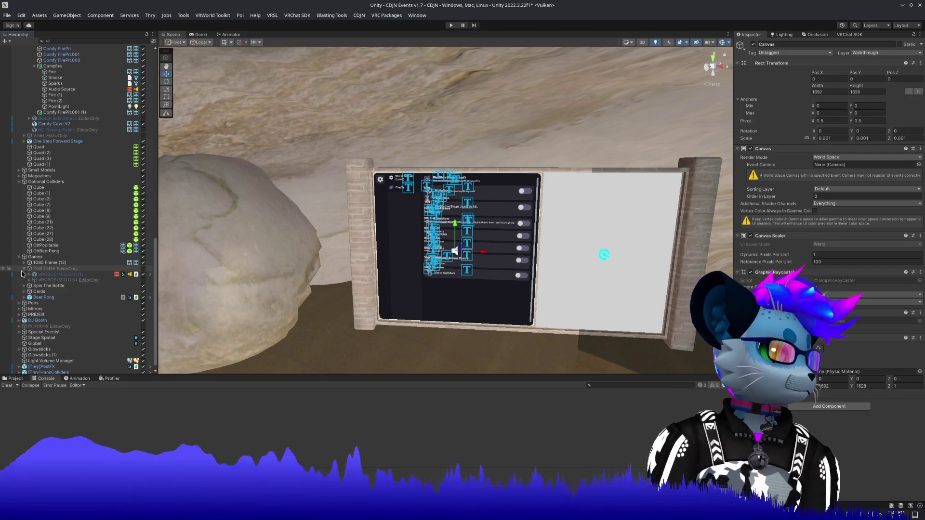
{"action": "left_click", "coordinate": [23, 268]}
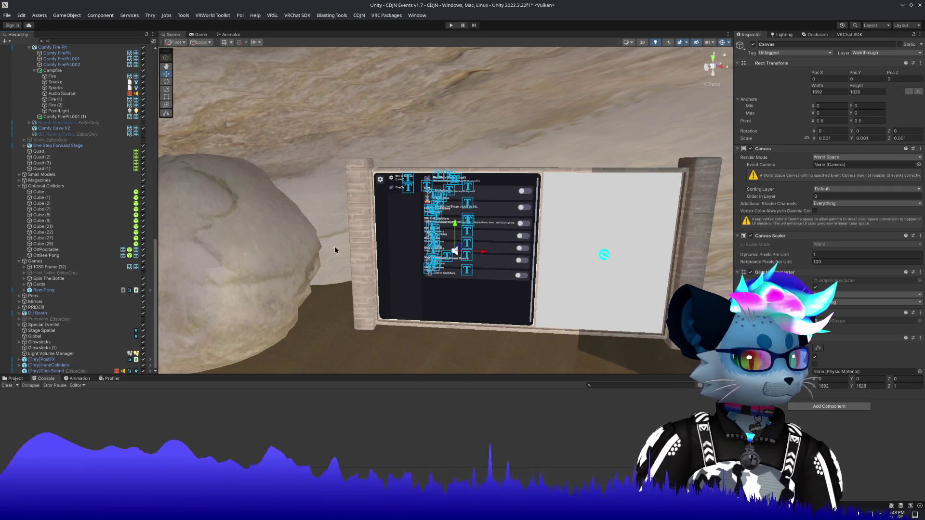
Step: Fly the Scene camera from the menu panel past the welcome canvas to the house interior
{"action": "key", "text": "w"}
{"action": "key", "text": "s"}
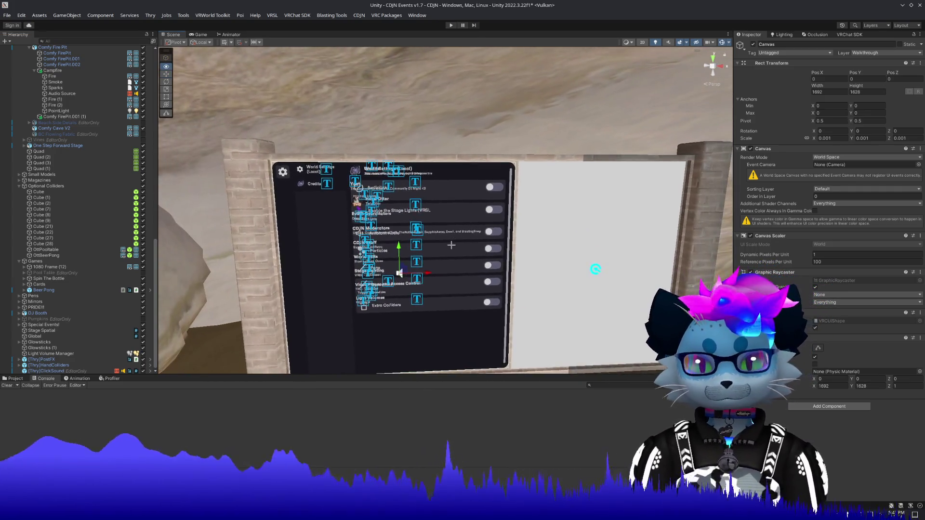
{"action": "key", "text": "e"}
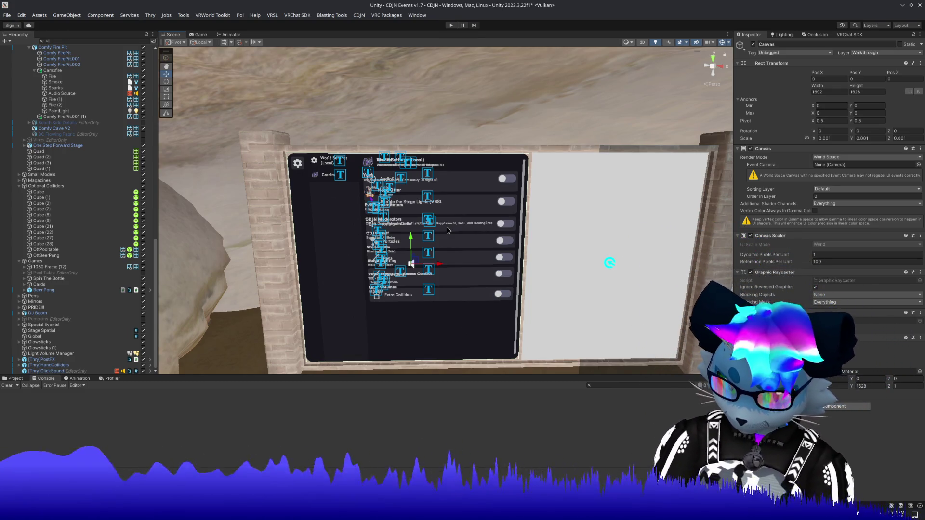
{"action": "left_click_drag", "start_coordinate": [448, 230], "coordinate": [555, 227]}
{"action": "left_click_drag", "start_coordinate": [178, 329], "coordinate": [684, 121]}
{"action": "mouse_move", "coordinate": [551, 254]}
{"action": "left_mouse_down"}
{"action": "mouse_move", "coordinate": [635, 270]}
{"action": "mouse_move", "coordinate": [557, 264]}
{"action": "mouse_move", "coordinate": [553, 276]}
{"action": "mouse_move", "coordinate": [607, 271]}
{"action": "mouse_move", "coordinate": [515, 263]}
{"action": "left_mouse_up"}
{"action": "scroll", "coordinate": [520, 256], "scroll_direction": "down", "scroll_amount": 2}
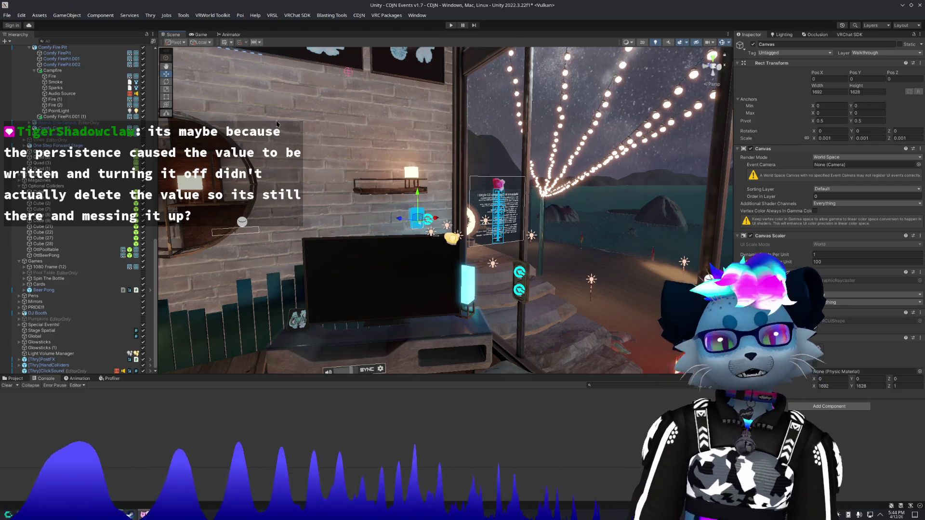
{"action": "left_click", "coordinate": [213, 15]}
Step: Delete the local player's saved data in ClientSim PlayerData
{"action": "mouse_move", "coordinate": [286, 17]}
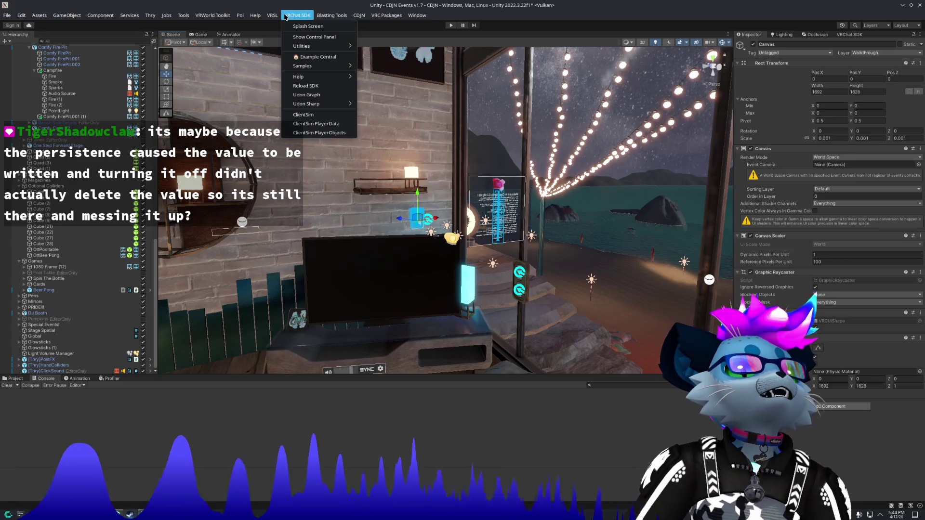
{"action": "left_click", "coordinate": [317, 124]}
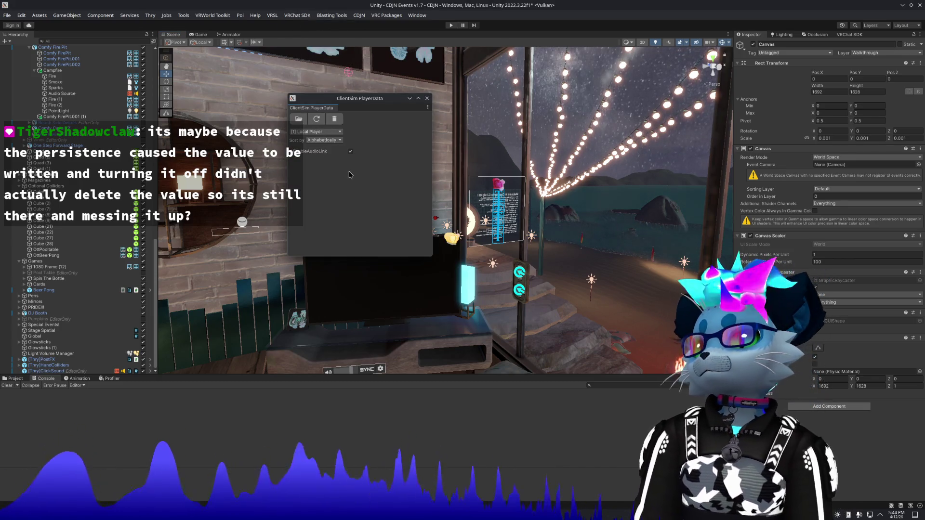
{"action": "left_click", "coordinate": [334, 119]}
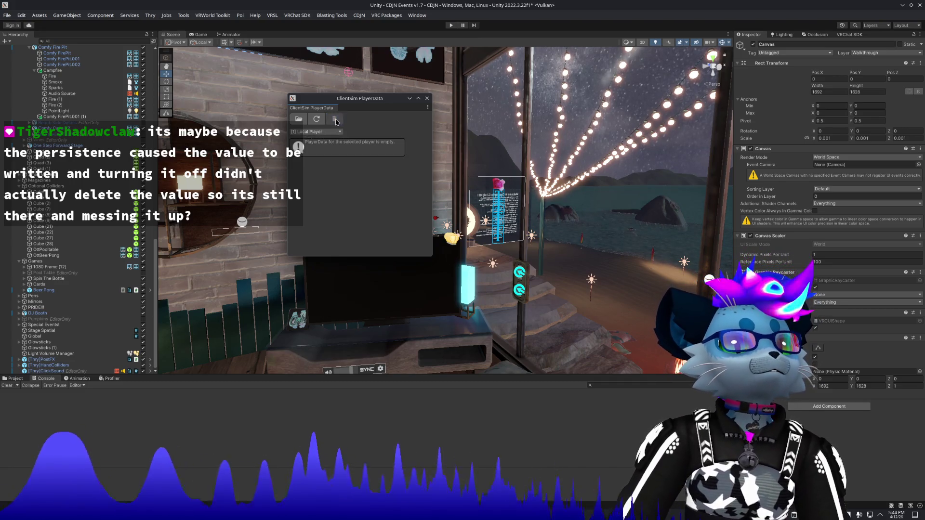
Step: Play-test by walking to the World Settings board, then close PlayerData and exit Play Mode
{"action": "left_click", "coordinate": [453, 26]}
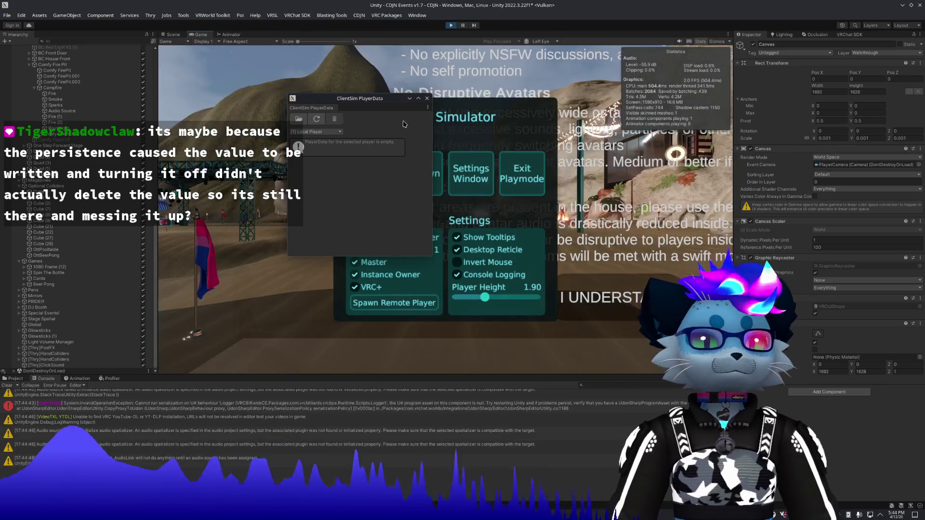
{"action": "key", "text": "Escape"}
{"action": "key", "text": "w"}
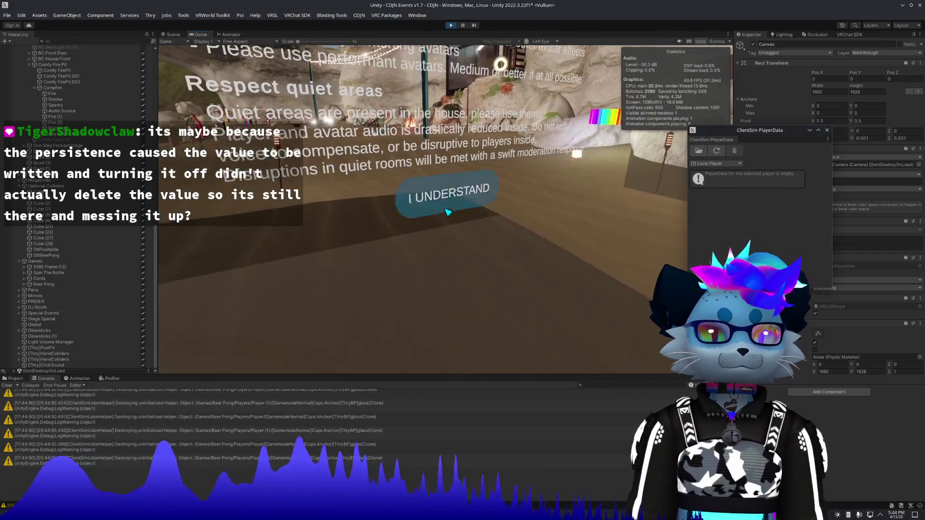
{"action": "key", "text": "w"}
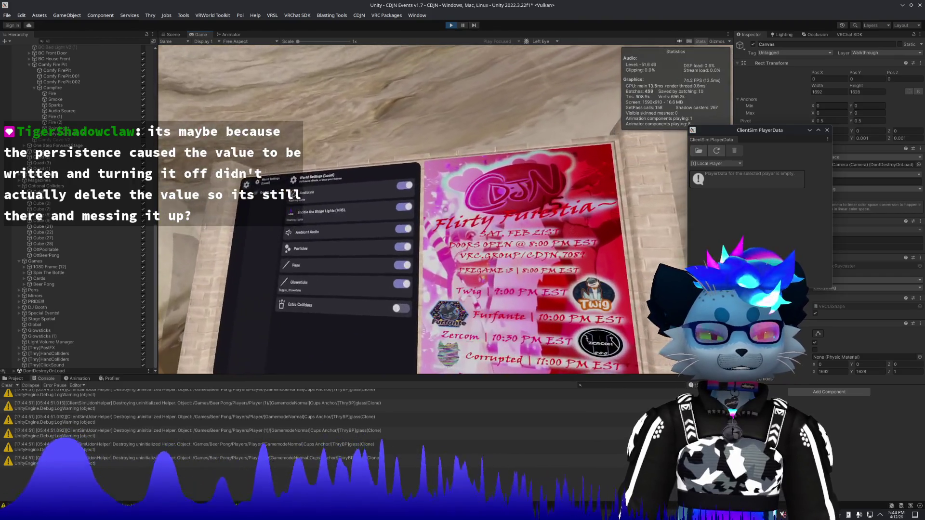
{"action": "key", "text": "w"}
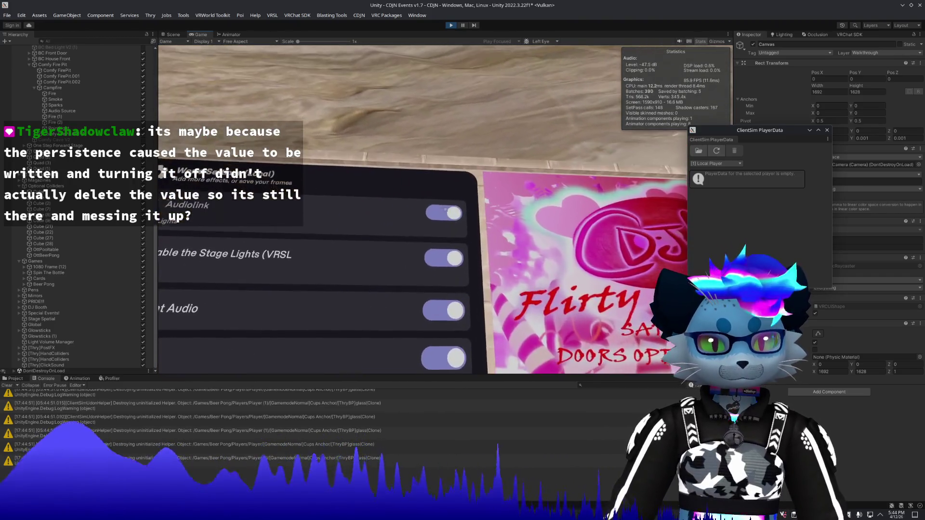
{"action": "key", "text": "w"}
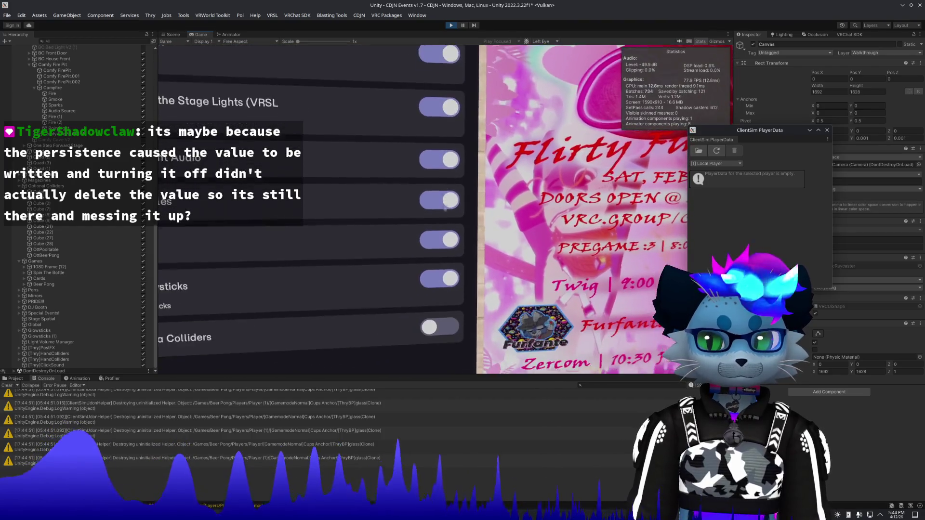
{"action": "key", "text": "Escape"}
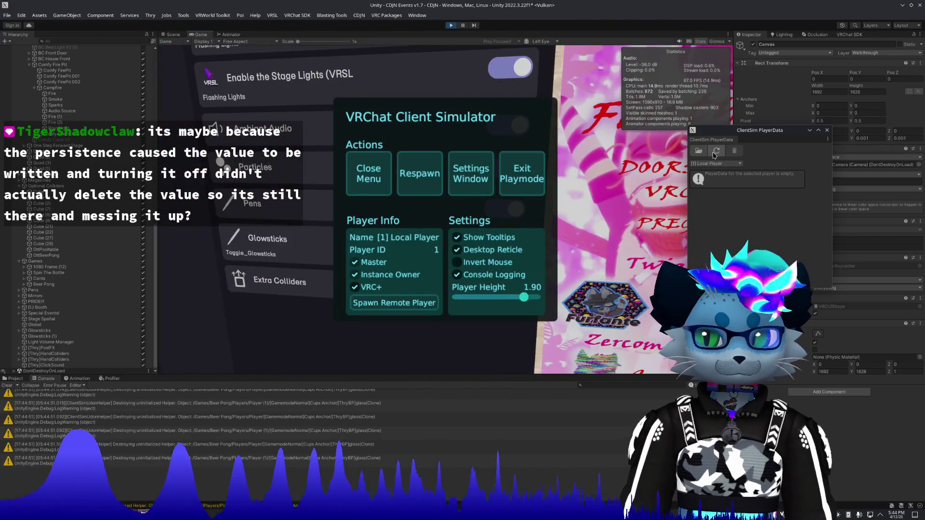
{"action": "left_click", "coordinate": [827, 131]}
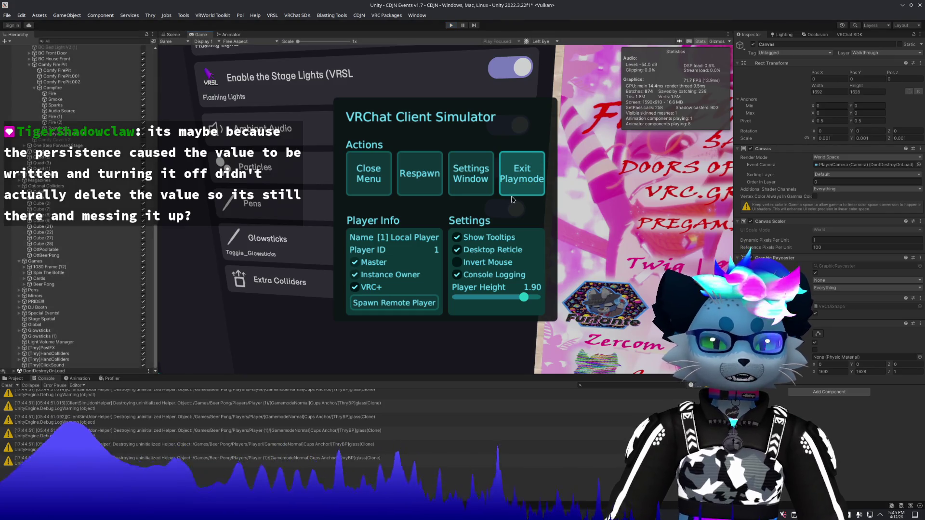
{"action": "left_click", "coordinate": [510, 196]}
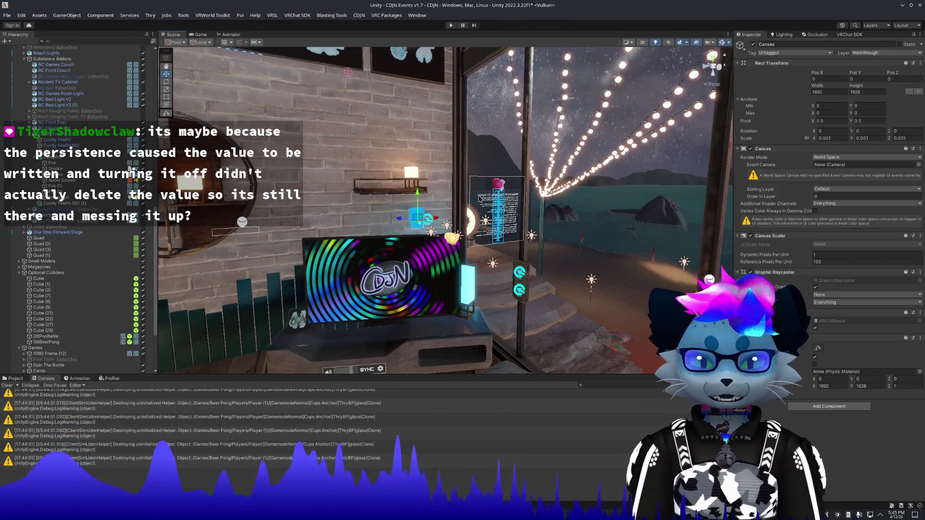
Step: Select World Menu and expand TopLevel > World Settings (Local) to the first toggle's sync settings
{"action": "scroll", "coordinate": [456, 201], "scroll_direction": "up", "scroll_amount": 10}
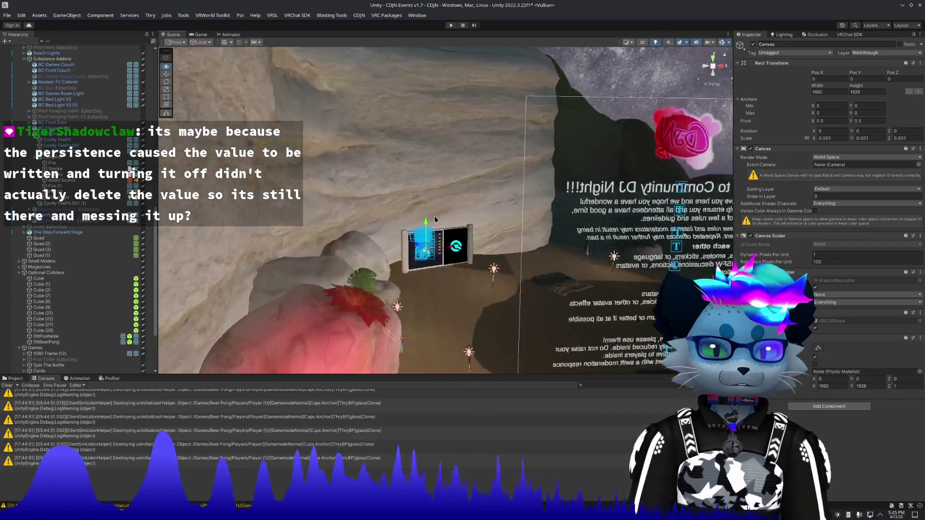
{"action": "scroll", "coordinate": [396, 212], "scroll_direction": "down", "scroll_amount": 5}
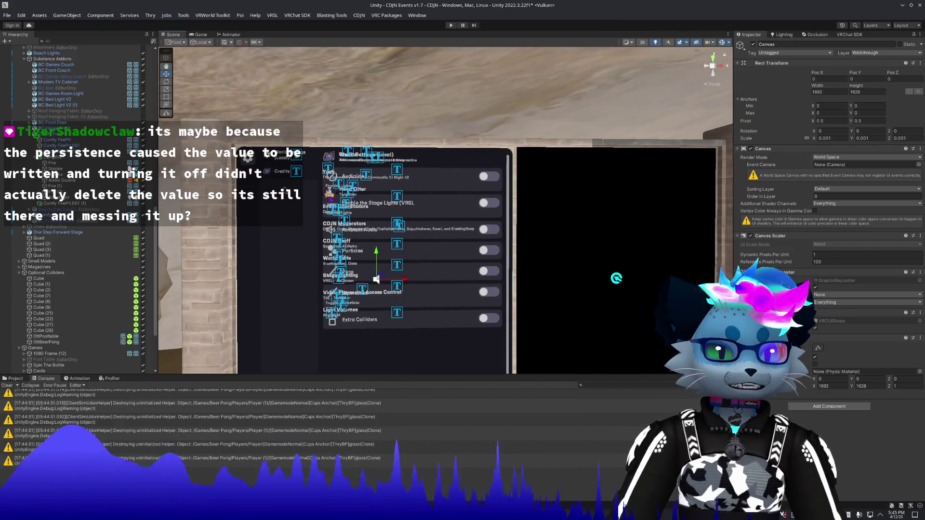
{"action": "scroll", "coordinate": [60, 124], "scroll_direction": "up", "scroll_amount": 10}
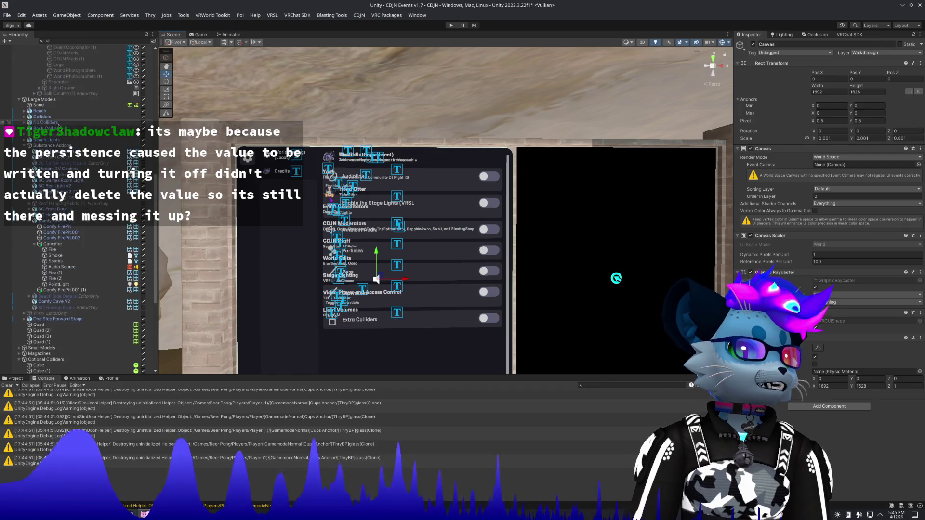
{"action": "scroll", "coordinate": [59, 126], "scroll_direction": "up", "scroll_amount": 8}
{"action": "left_click", "coordinate": [45, 112]}
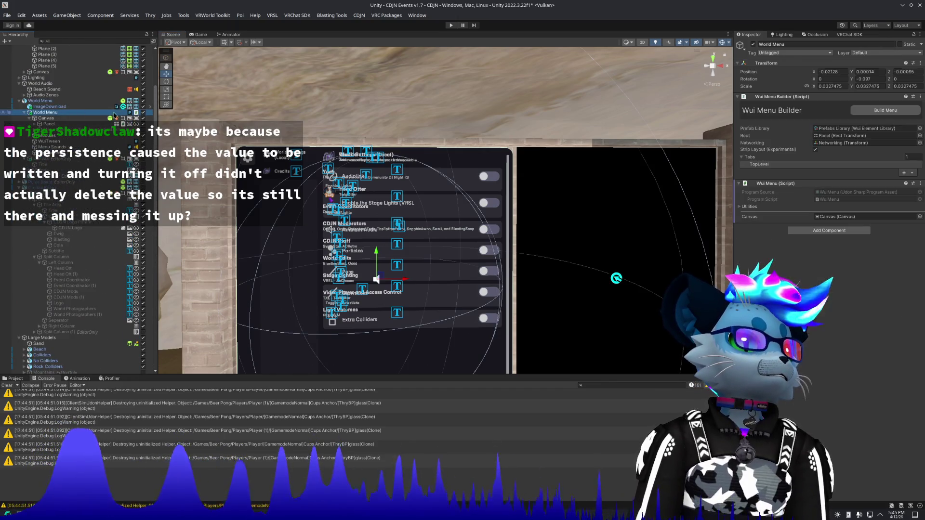
{"action": "left_click", "coordinate": [759, 164]}
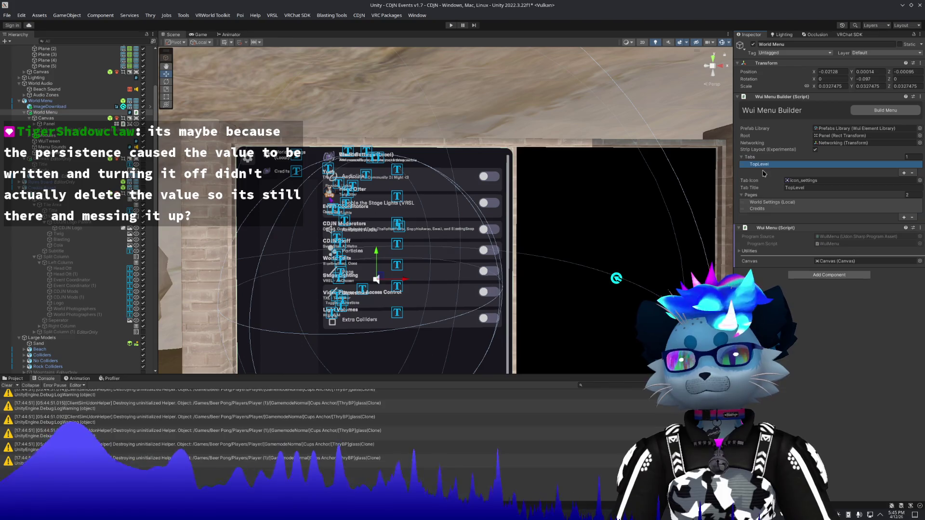
{"action": "left_click", "coordinate": [757, 203]}
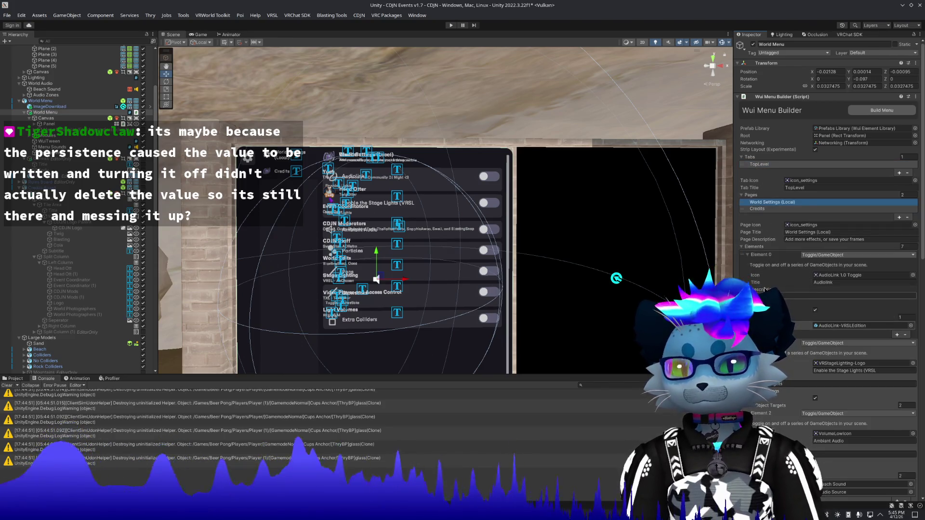
{"action": "left_click", "coordinate": [816, 312]}
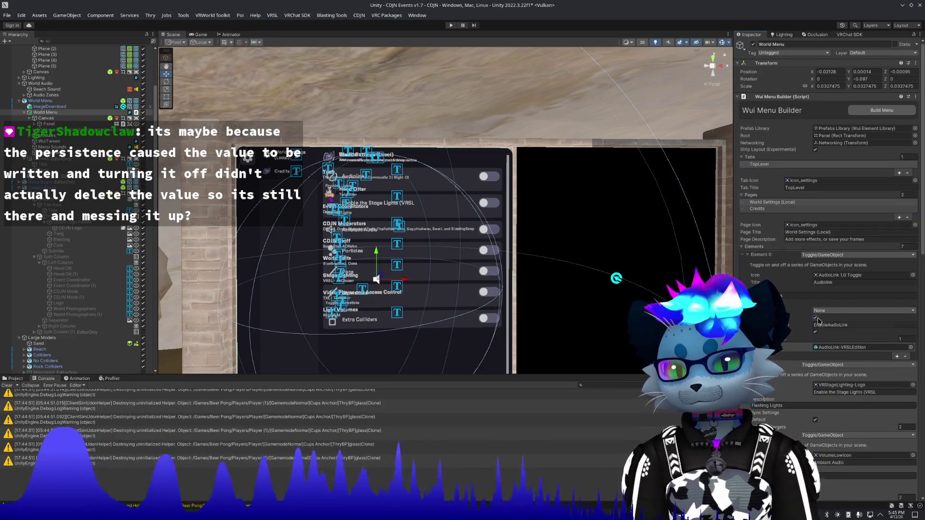
Step: Make the Stage Lights toggle persistent with save key ToggleVRSL
{"action": "left_click", "coordinate": [761, 255]}
{"action": "left_click", "coordinate": [767, 263]}
{"action": "left_click", "coordinate": [815, 318]}
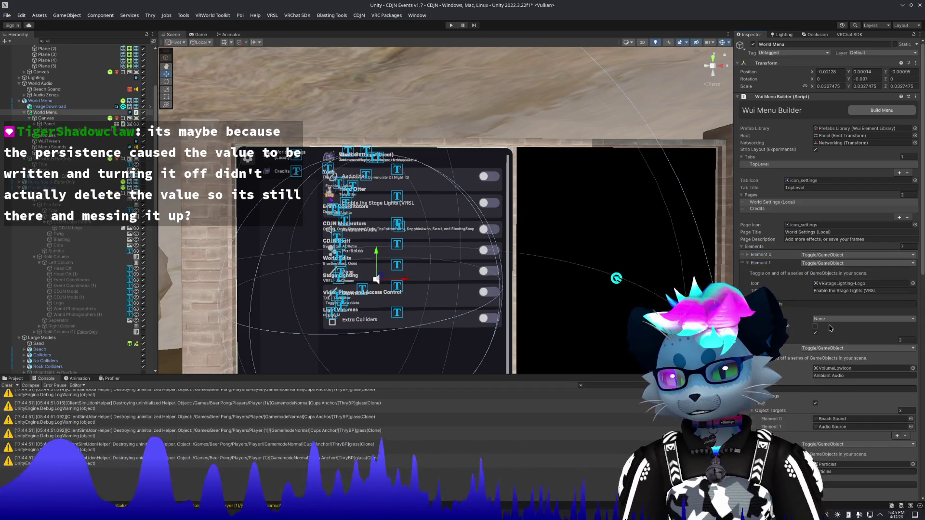
{"action": "left_click", "coordinate": [815, 329]}
{"action": "left_click", "coordinate": [830, 334]}
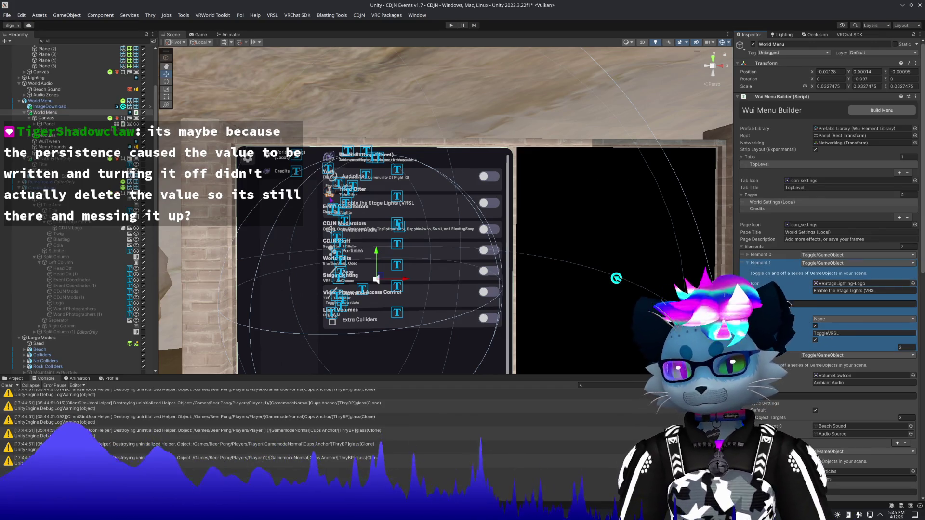
{"action": "left_click", "coordinate": [762, 263]}
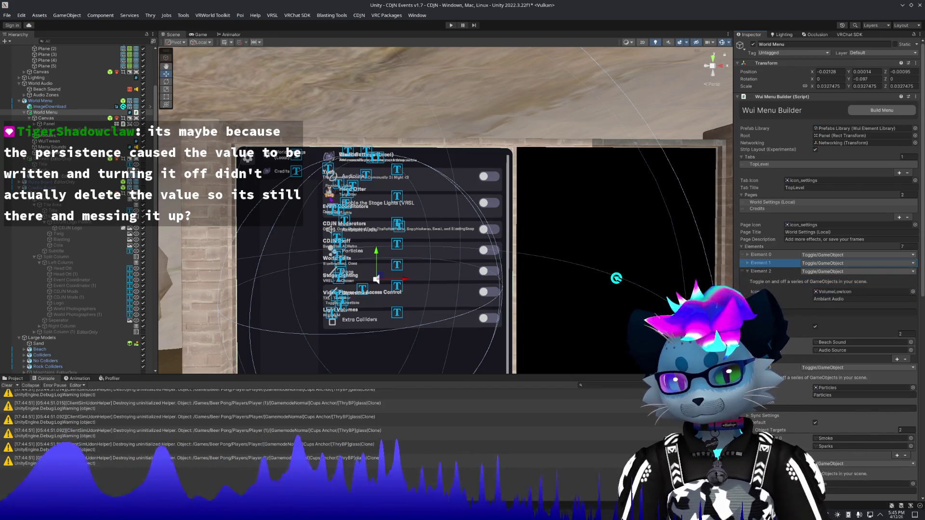
Step: Make the Ambient Audio toggle persistent with save key ToggleAmbiantAudio
{"action": "left_click", "coordinate": [807, 339]}
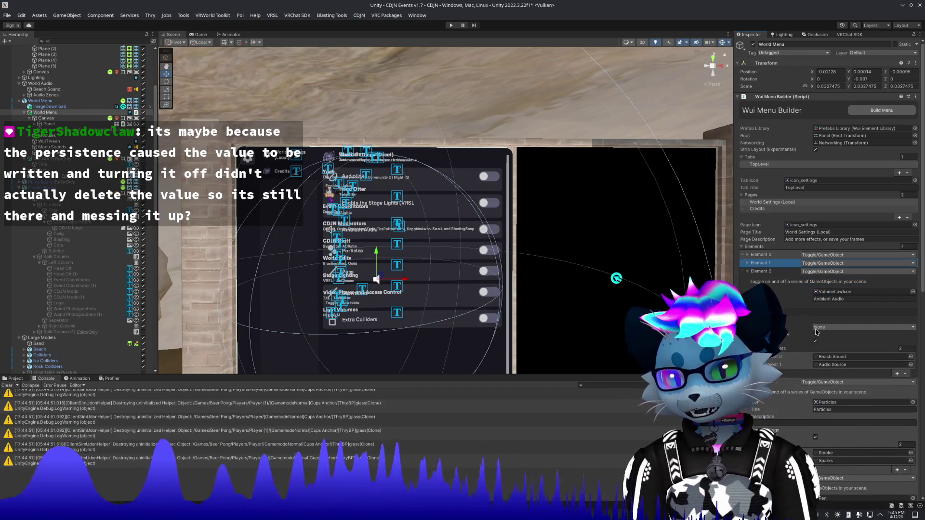
{"action": "left_click", "coordinate": [815, 334]}
{"action": "left_click", "coordinate": [830, 342]}
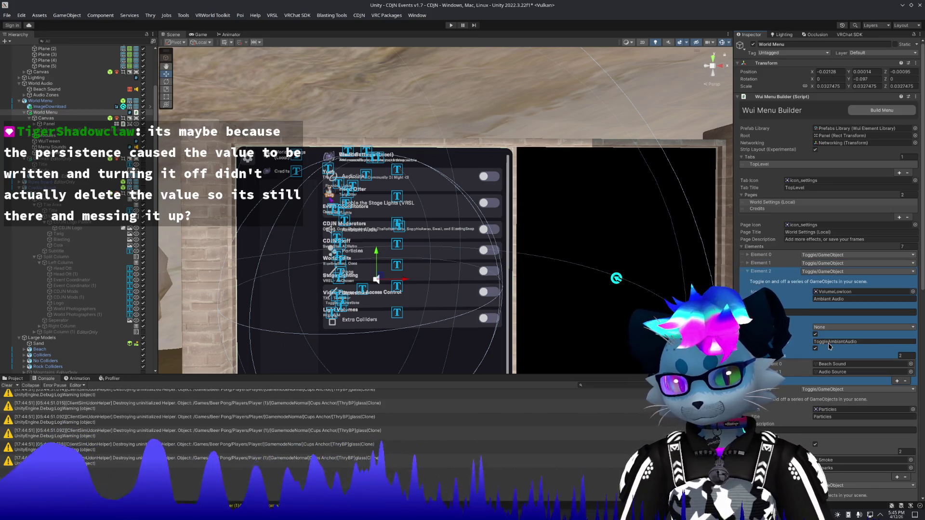
{"action": "left_click", "coordinate": [748, 271]}
Step: Make the Particles toggle persistent with save key ToggleParticles
{"action": "left_click", "coordinate": [757, 286]}
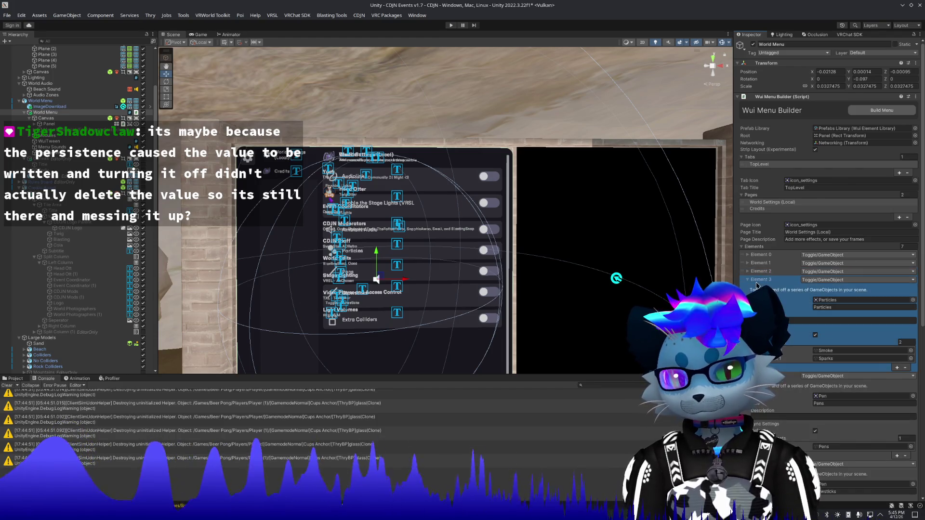
{"action": "left_click", "coordinate": [806, 328]}
{"action": "left_click", "coordinate": [815, 342]}
{"action": "left_click", "coordinate": [832, 350]}
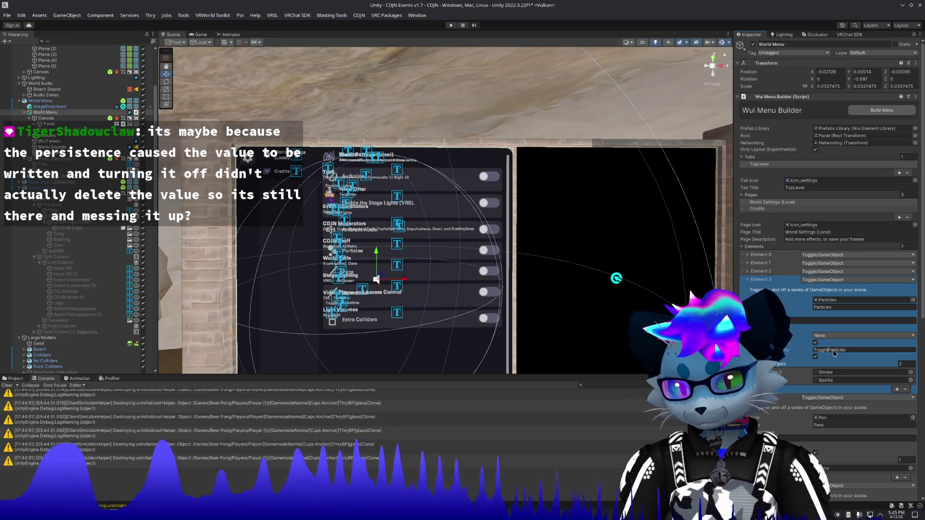
{"action": "left_click", "coordinate": [806, 328]}
{"action": "left_click", "coordinate": [757, 279]}
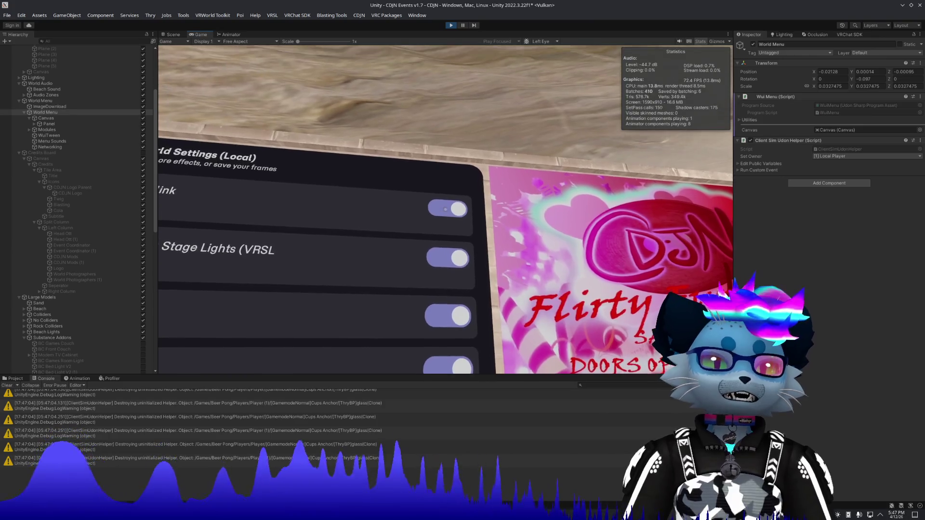
Step: Hide console warnings to read the InvalidOperationException, then exit Play Mode
{"action": "scroll", "coordinate": [386, 410], "scroll_direction": "up", "scroll_amount": 3}
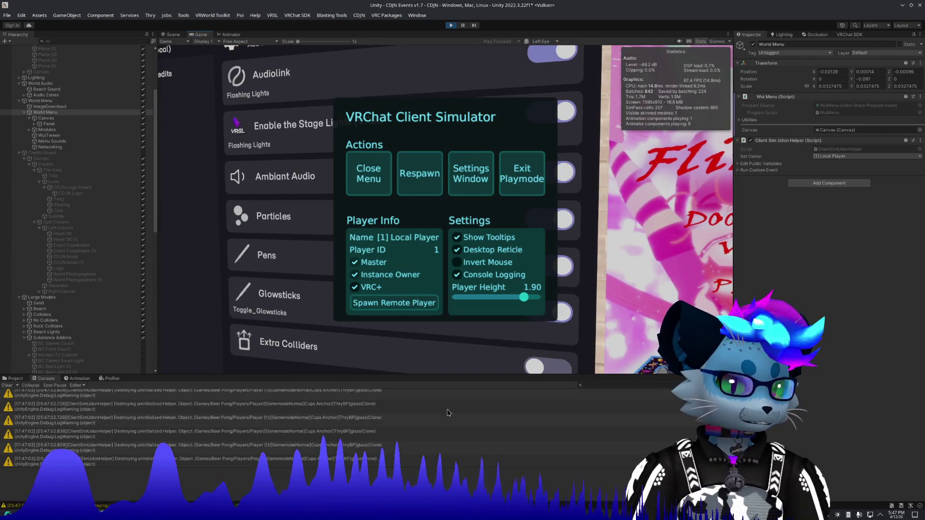
{"action": "scroll", "coordinate": [289, 428], "scroll_direction": "up", "scroll_amount": 5}
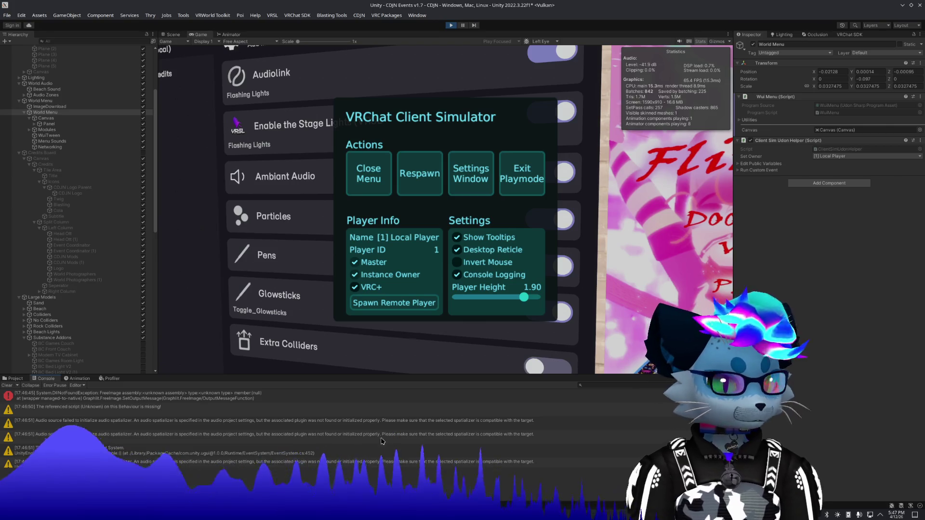
{"action": "left_click", "coordinate": [218, 413]}
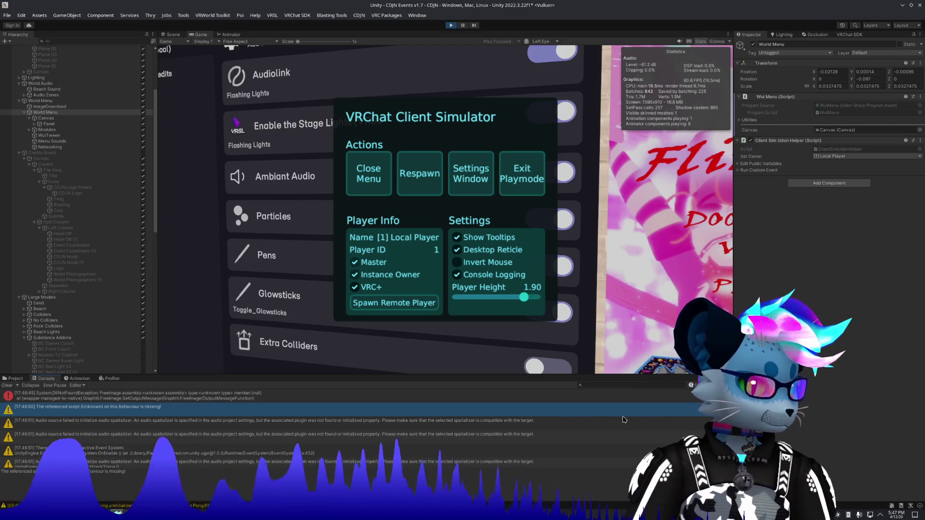
{"action": "left_click", "coordinate": [708, 385]}
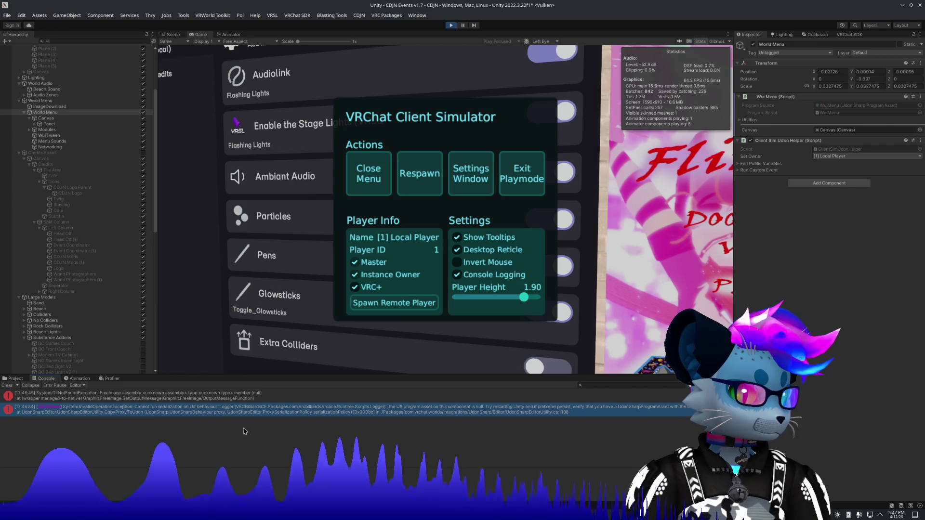
{"action": "left_click", "coordinate": [250, 413]}
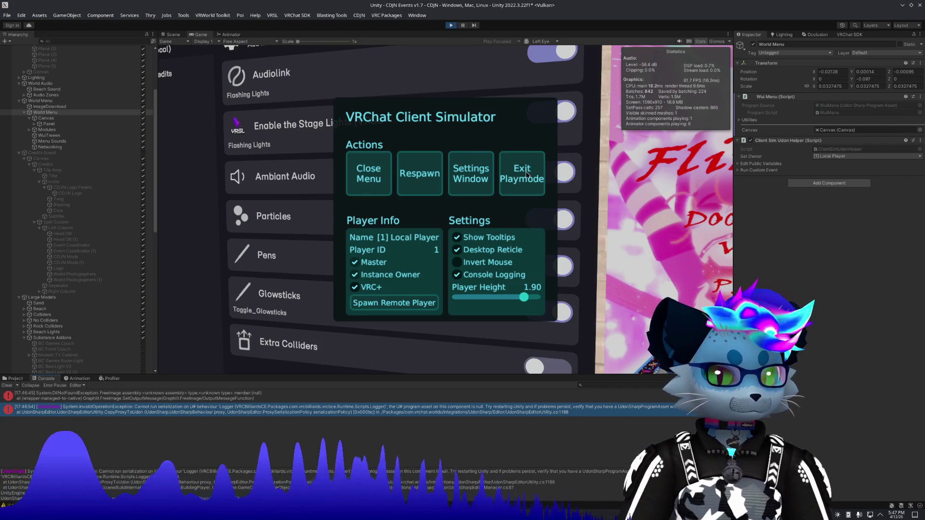
{"action": "left_click", "coordinate": [518, 184]}
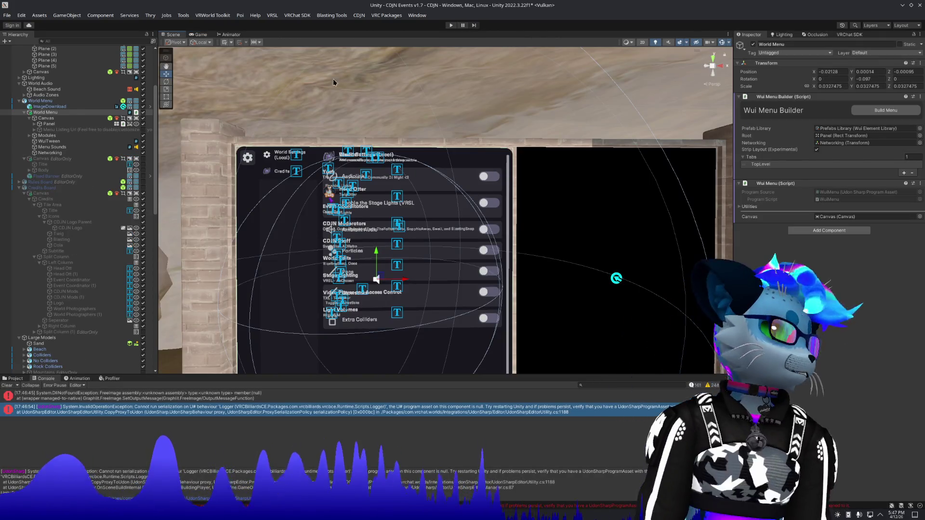
{"action": "left_click", "coordinate": [297, 15]}
{"action": "left_click", "coordinate": [315, 123]}
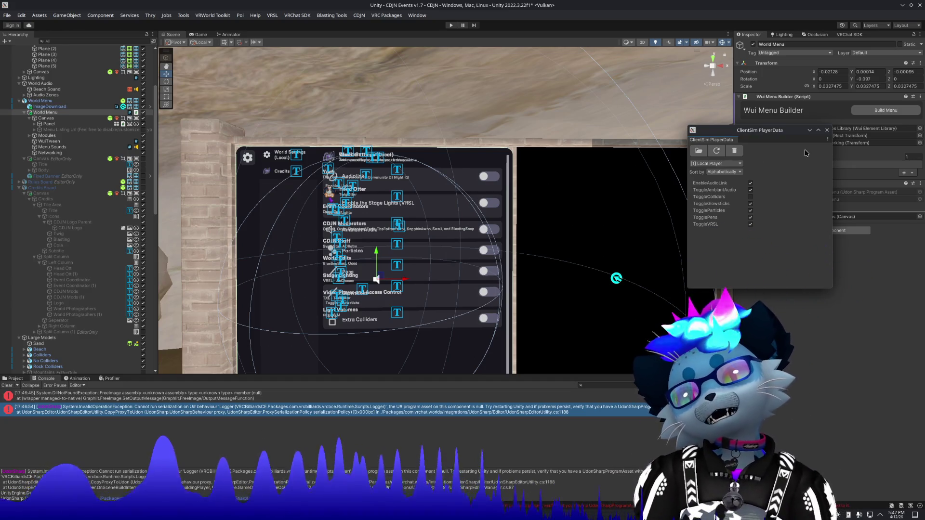
{"action": "left_click", "coordinate": [740, 173]}
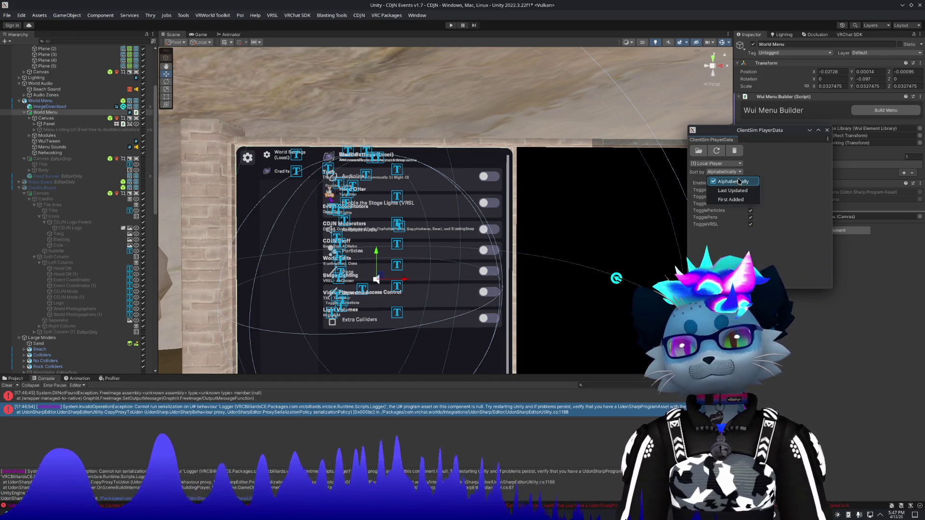
{"action": "left_click", "coordinate": [733, 191]}
{"action": "left_click", "coordinate": [733, 173]}
{"action": "left_click", "coordinate": [733, 199]}
{"action": "left_click", "coordinate": [728, 173]}
{"action": "left_click", "coordinate": [723, 182]}
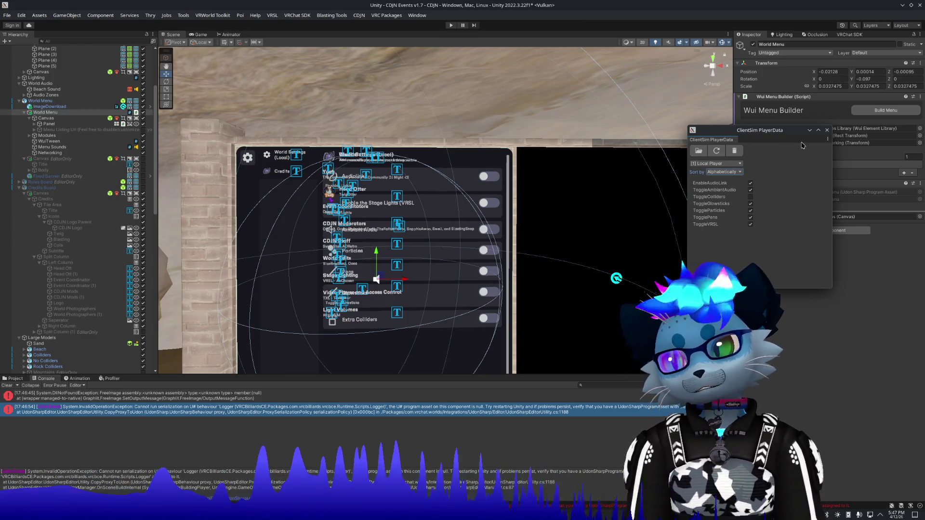
{"action": "left_click", "coordinate": [827, 130]}
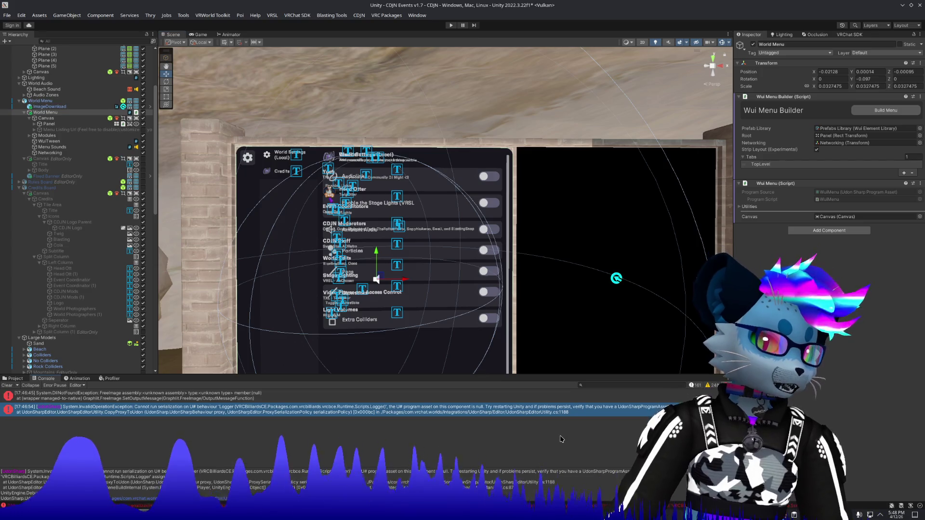
Step: Clear the console, enable Error Pause and Collapse, and start Play Mode again
{"action": "left_click", "coordinate": [6, 386]}
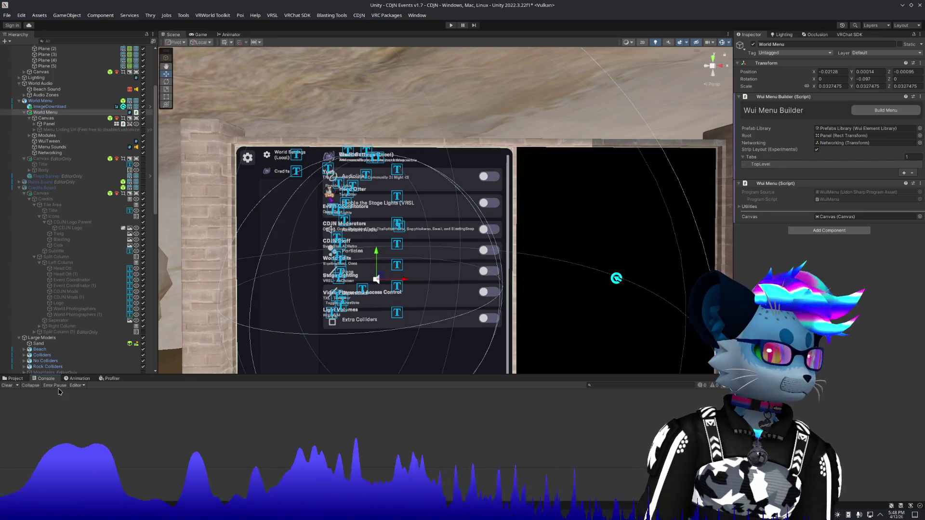
{"action": "left_click", "coordinate": [56, 386]}
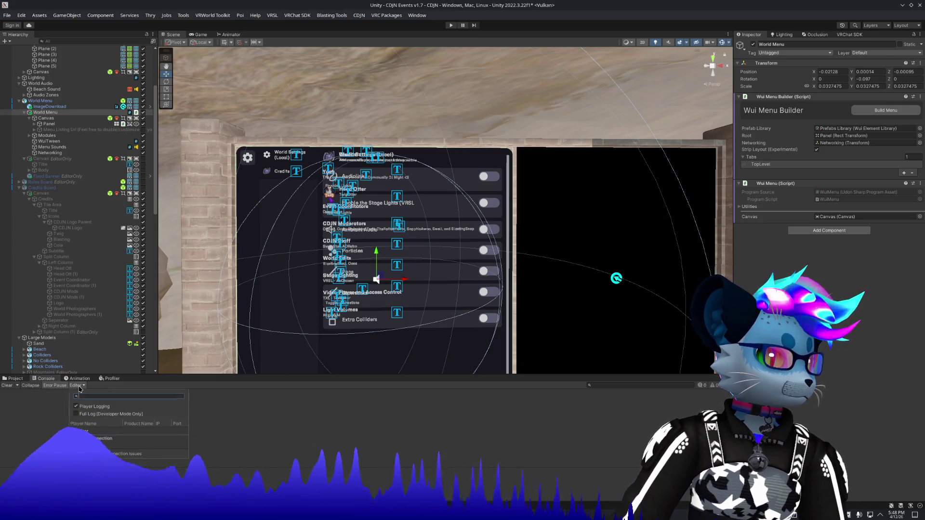
{"action": "left_click", "coordinate": [77, 386]}
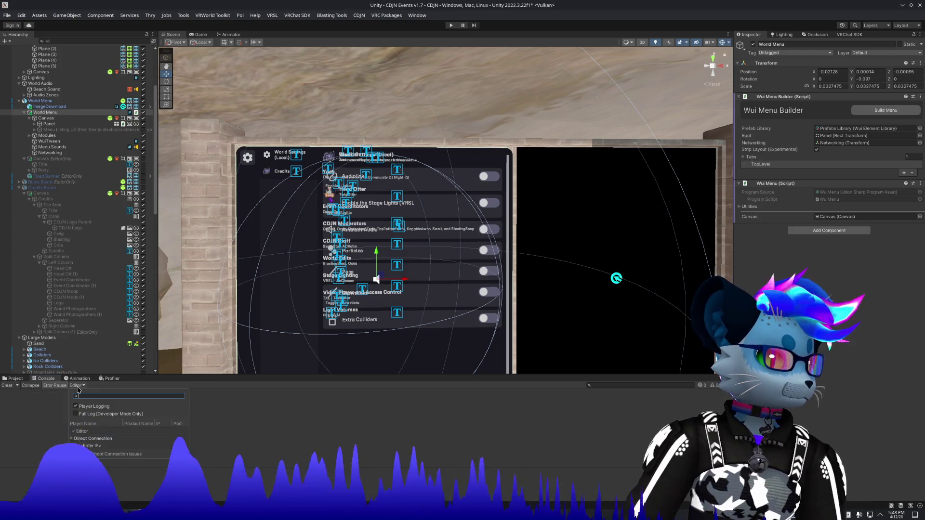
{"action": "left_click", "coordinate": [40, 400]}
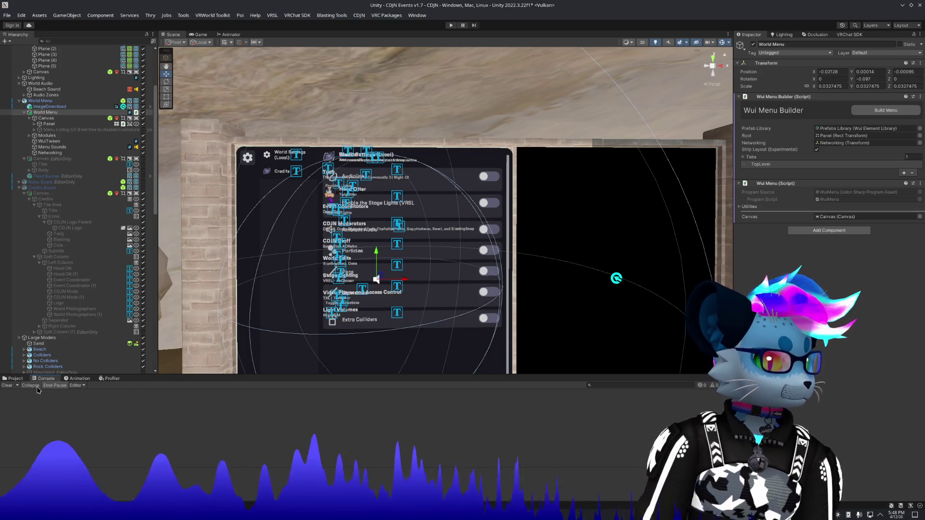
{"action": "left_click", "coordinate": [37, 388]}
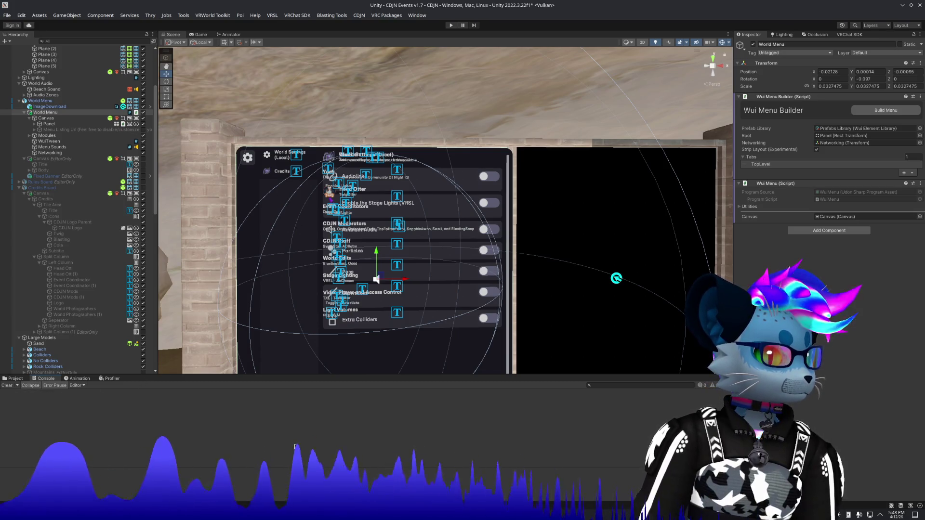
{"action": "left_click", "coordinate": [450, 26]}
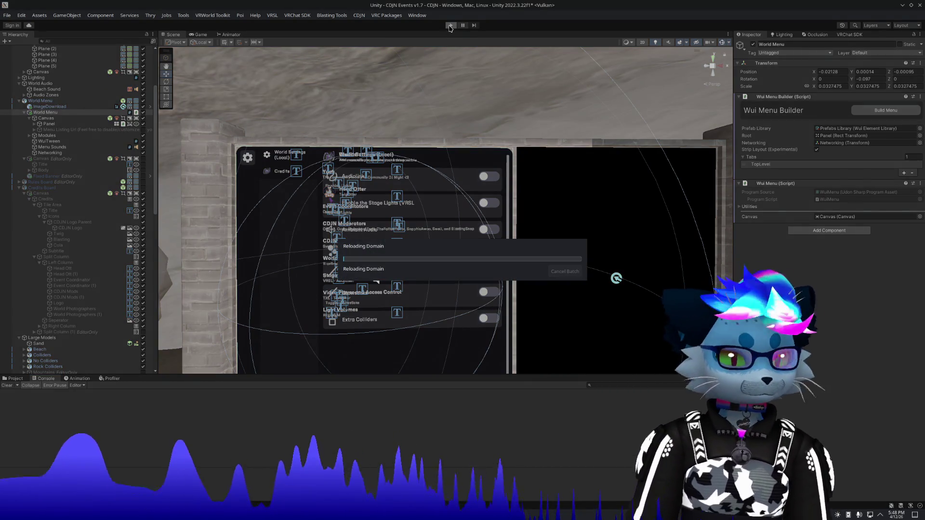
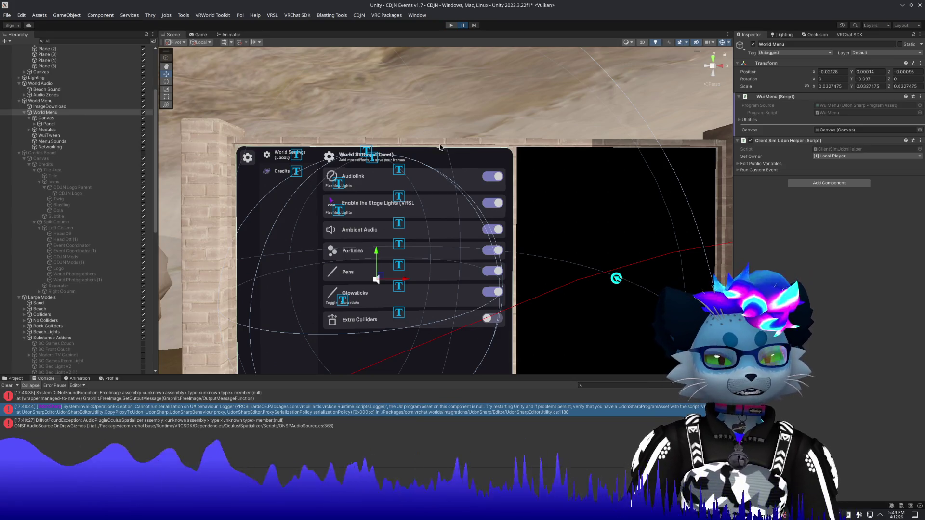
Step: Stop play mode, clear the Console, replay the world, then switch to the browser
{"action": "left_click", "coordinate": [451, 25]}
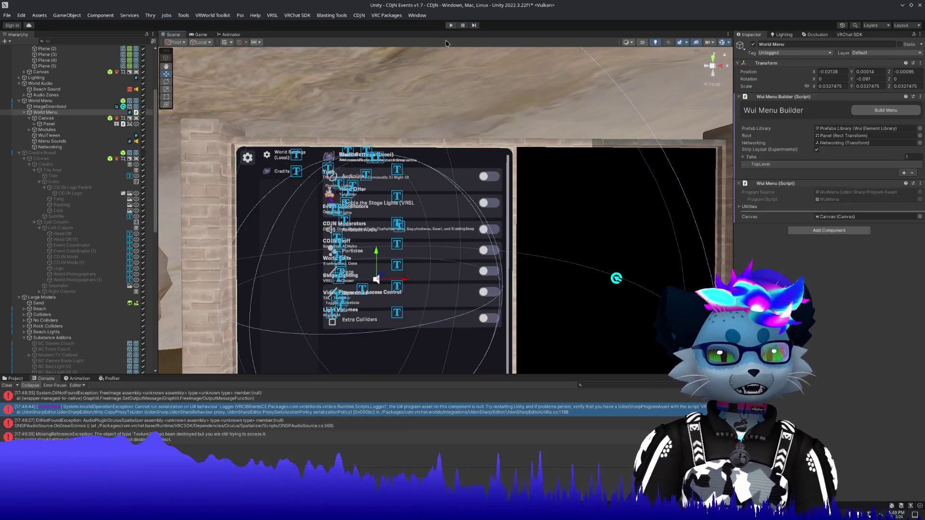
{"action": "left_click", "coordinate": [9, 385]}
{"action": "left_click", "coordinate": [451, 25]}
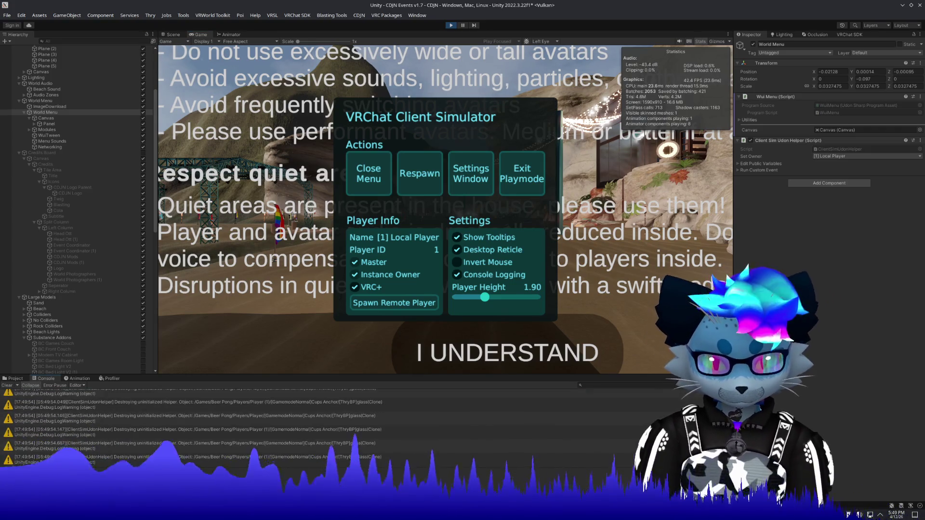
{"action": "scroll", "coordinate": [463, 443], "scroll_direction": "up", "scroll_amount": 5}
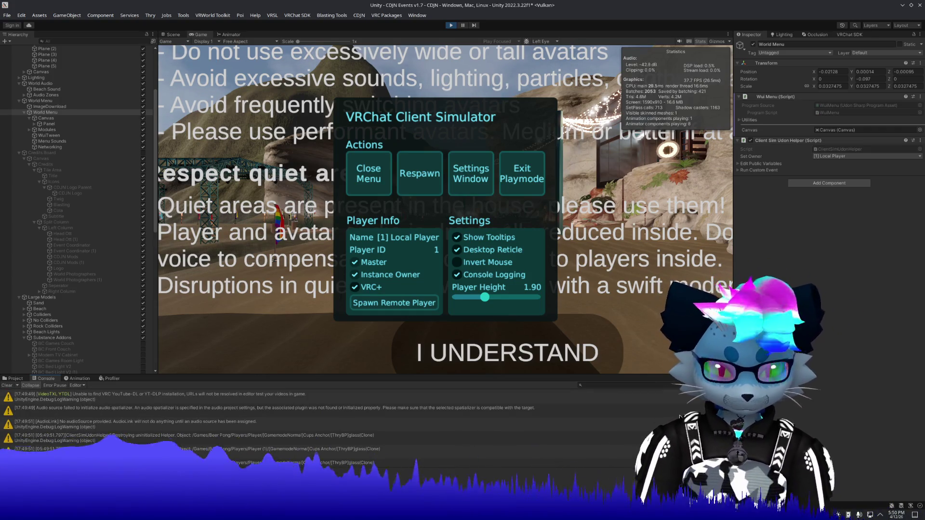
{"action": "scroll", "coordinate": [676, 416], "scroll_direction": "up", "scroll_amount": 3}
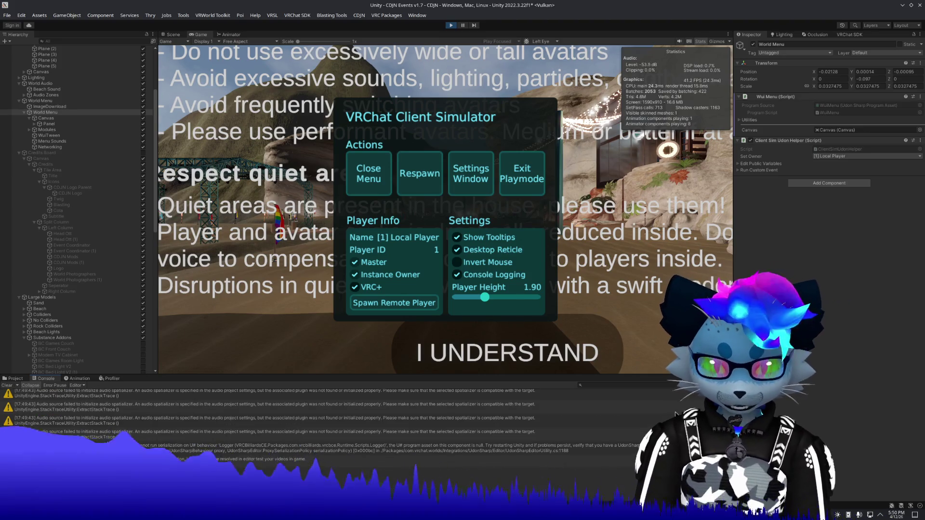
{"action": "scroll", "coordinate": [677, 414], "scroll_direction": "down", "scroll_amount": 3}
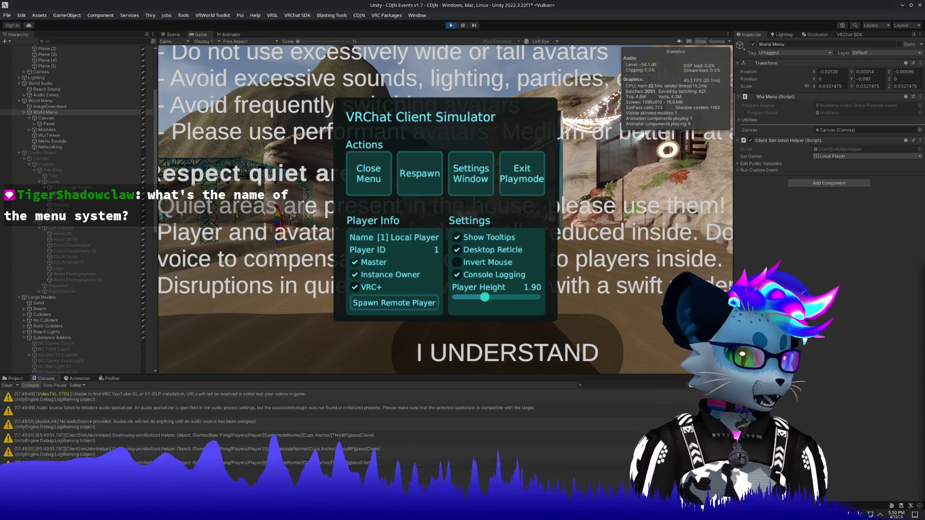
{"action": "key", "text": "alt+Tab"}
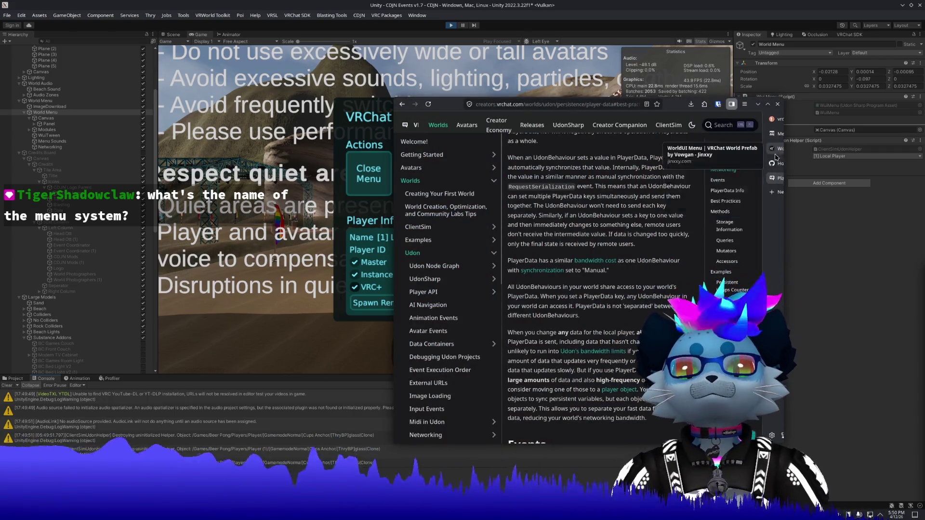
{"action": "left_click", "coordinate": [776, 158]}
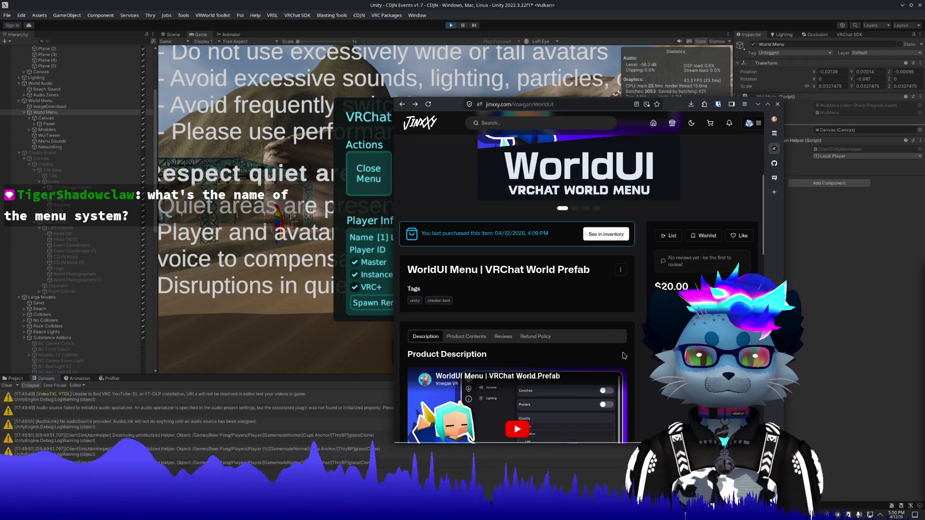
{"action": "scroll", "coordinate": [624, 356], "scroll_direction": "up", "scroll_amount": 4}
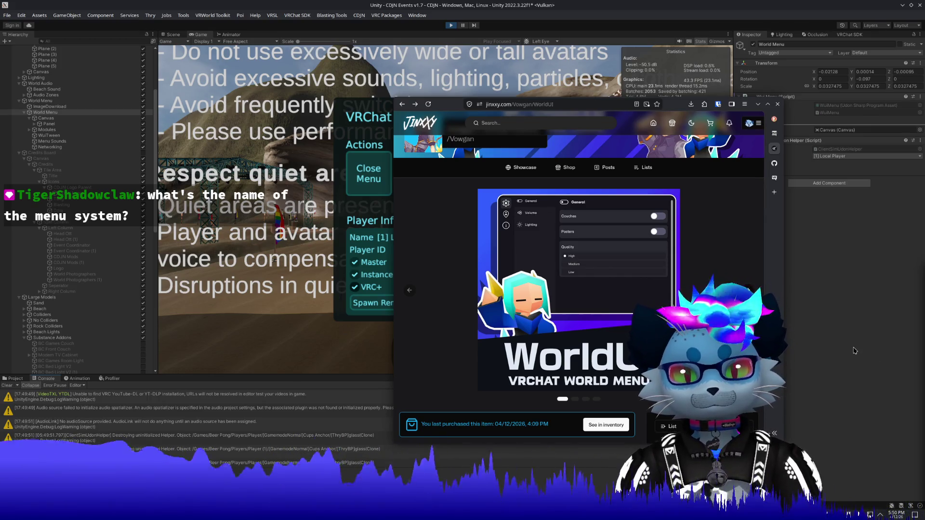
{"action": "scroll", "coordinate": [578, 289], "scroll_direction": "down", "scroll_amount": 5}
{"action": "scroll", "coordinate": [516, 289], "scroll_direction": "down", "scroll_amount": 4}
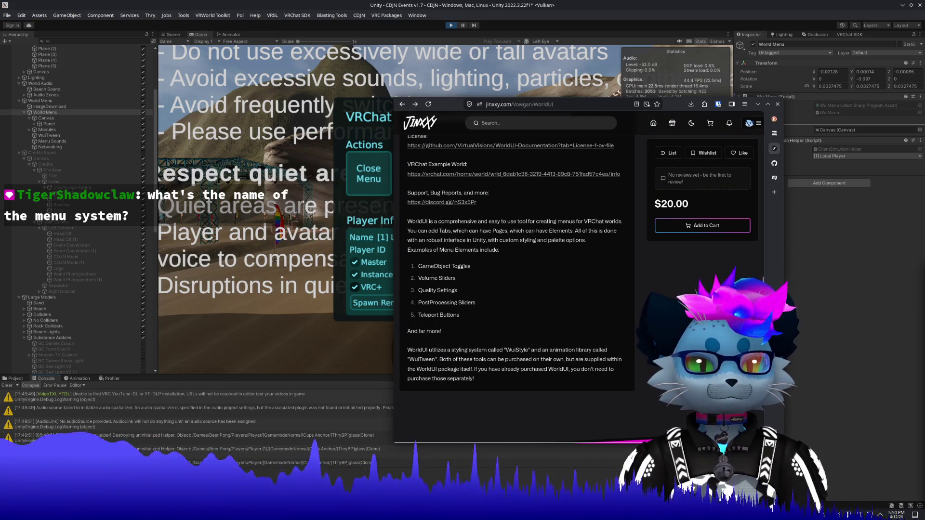
{"action": "key", "text": "alt+Tab"}
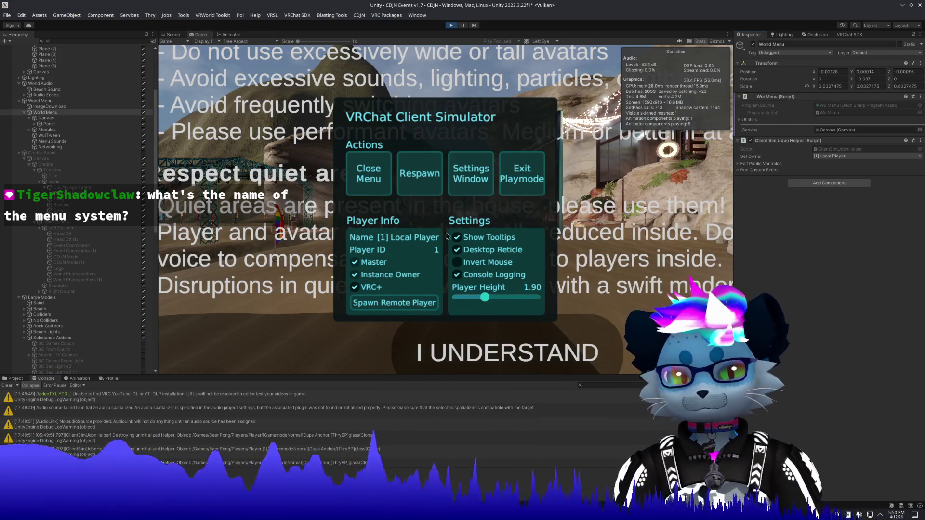
Step: Walk the test player up to the World Settings board and step back to view it
{"action": "key", "text": "Escape"}
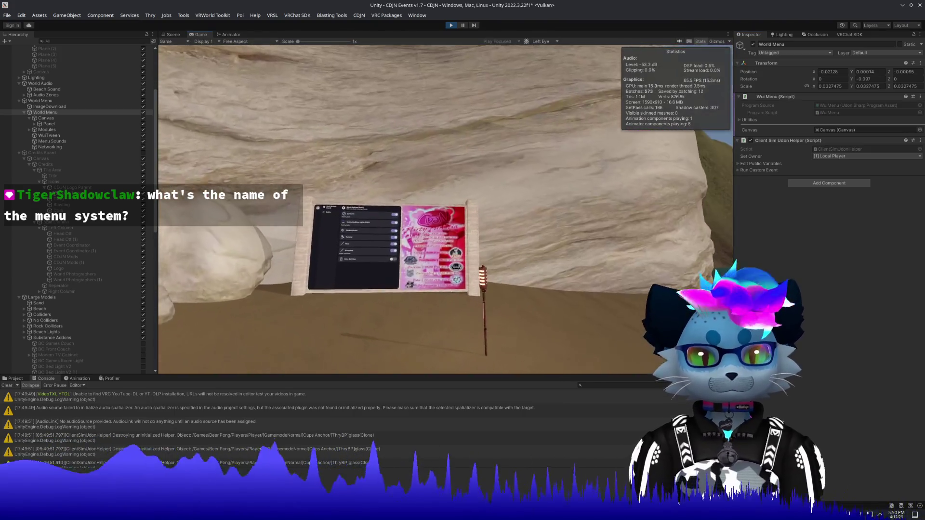
{"action": "key", "text": "w"}
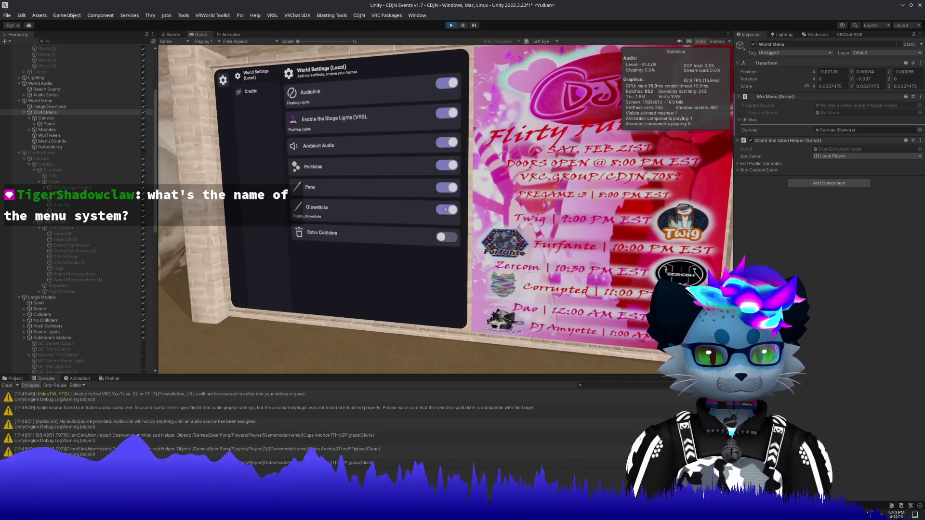
{"action": "key", "text": "s"}
{"action": "key", "text": "Escape"}
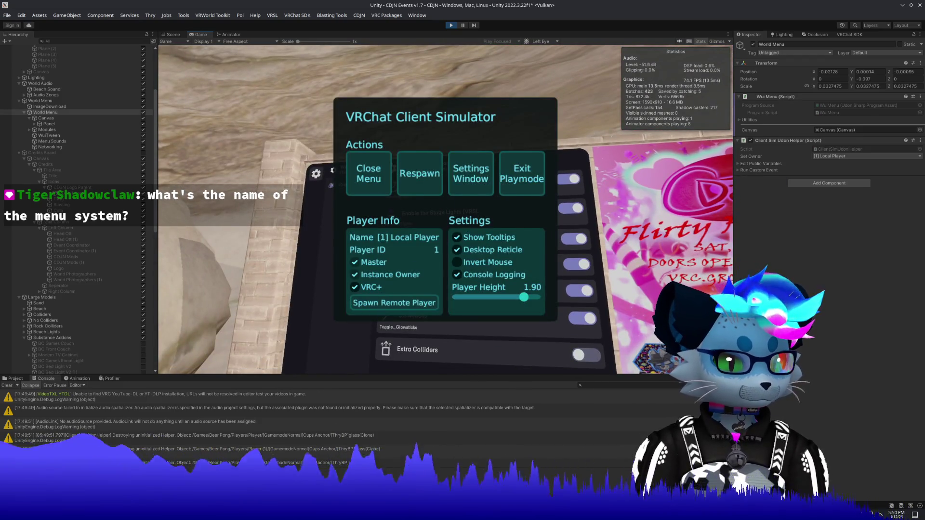
Step: Switch the browser to the WorldUI Documentation wiki tab
{"action": "key", "text": "alt+Tab"}
{"action": "left_click", "coordinate": [732, 104]}
{"action": "left_click", "coordinate": [741, 164]}
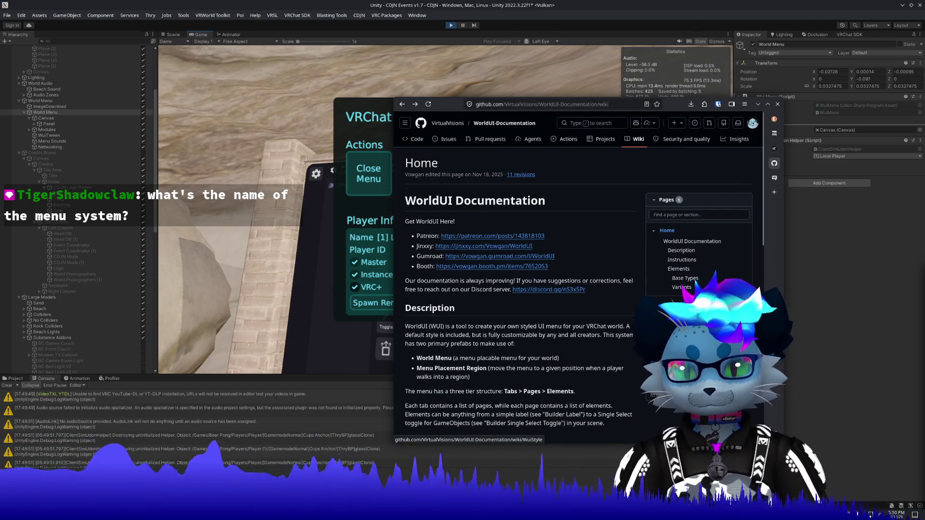
Step: Scroll through the wiki's Elements tables, then back up to the top
{"action": "scroll", "coordinate": [559, 328], "scroll_direction": "down", "scroll_amount": 5}
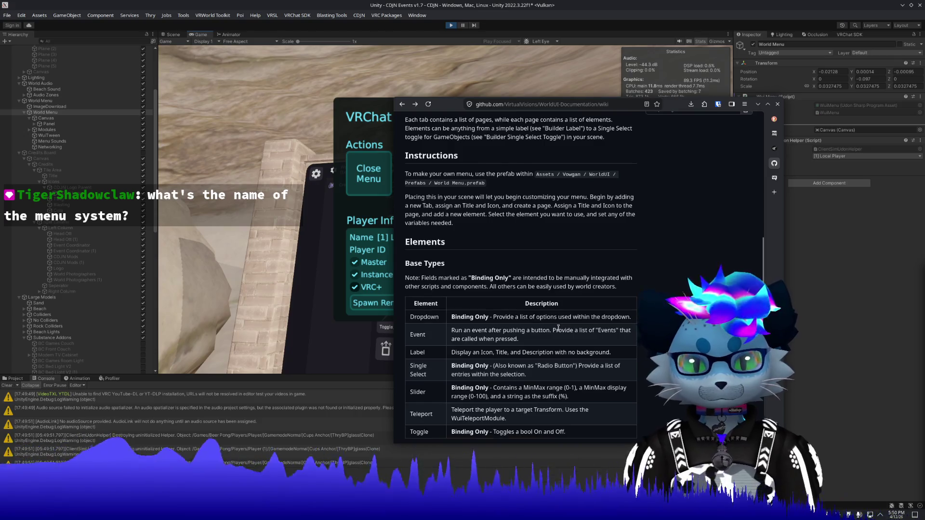
{"action": "scroll", "coordinate": [558, 329], "scroll_direction": "down", "scroll_amount": 3}
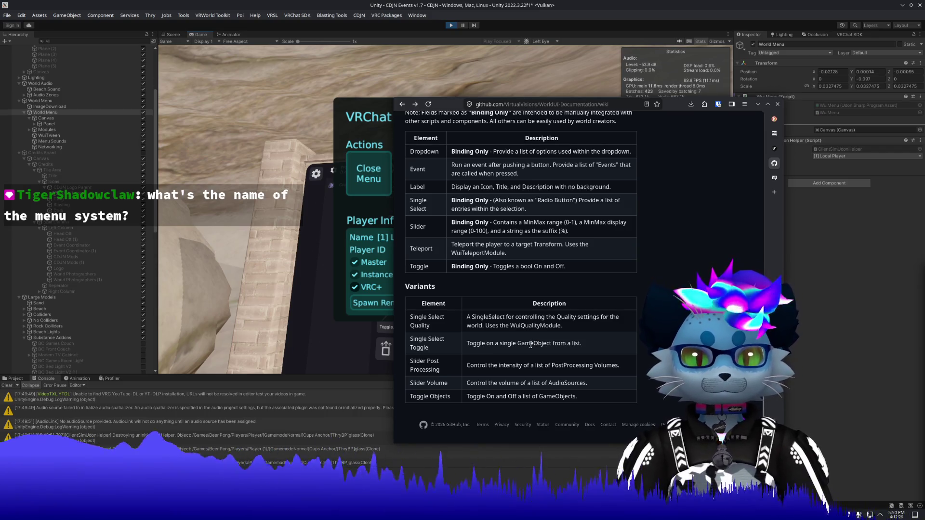
{"action": "scroll", "coordinate": [525, 345], "scroll_direction": "up", "scroll_amount": 15}
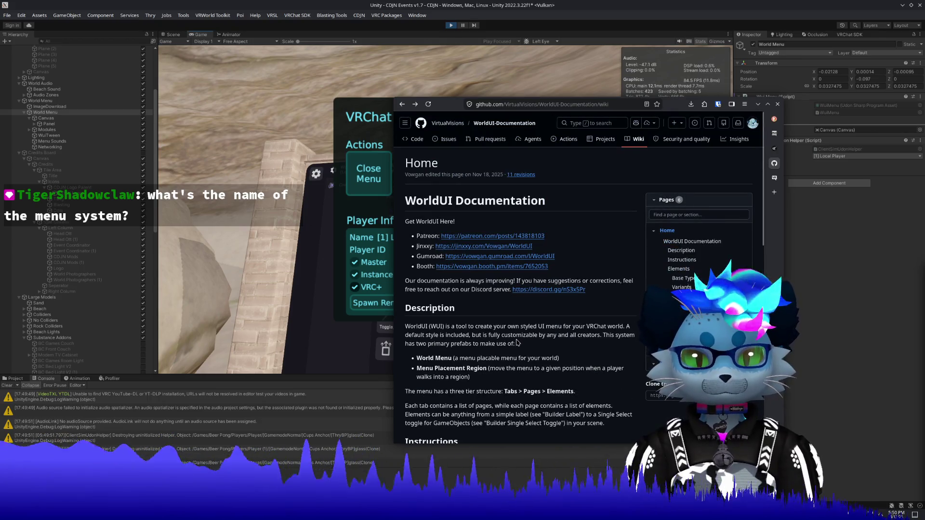
Step: Exit play mode and rebuild the world menu via Build Menu on Wui Menu Builder
{"action": "left_click", "coordinate": [367, 165]}
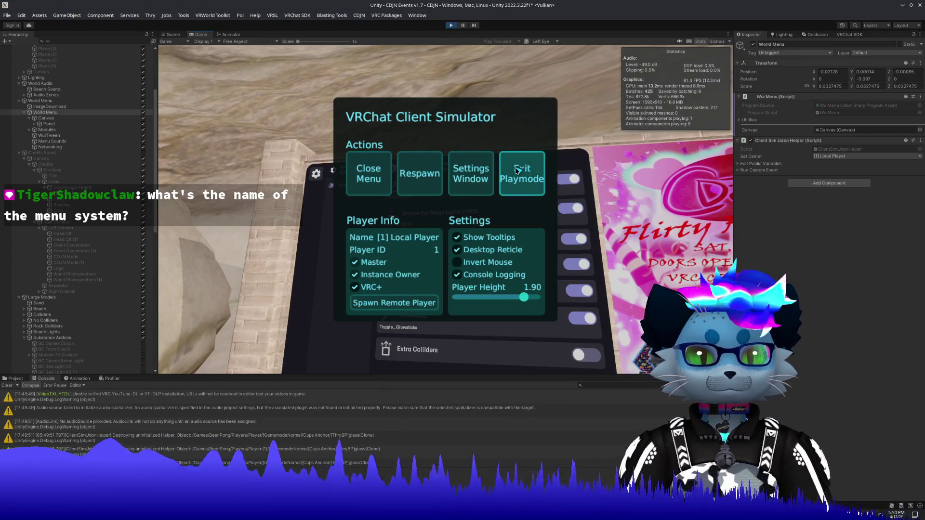
{"action": "left_click", "coordinate": [515, 169]}
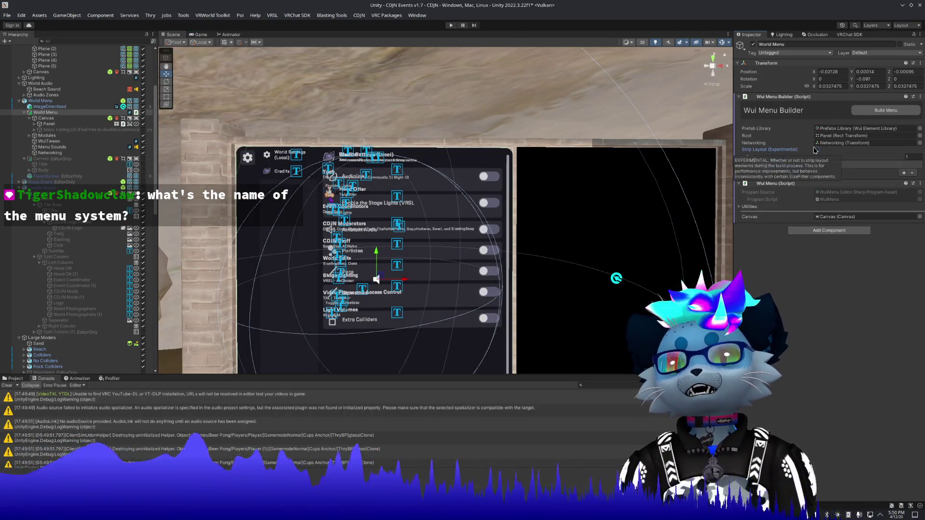
{"action": "left_click", "coordinate": [878, 112]}
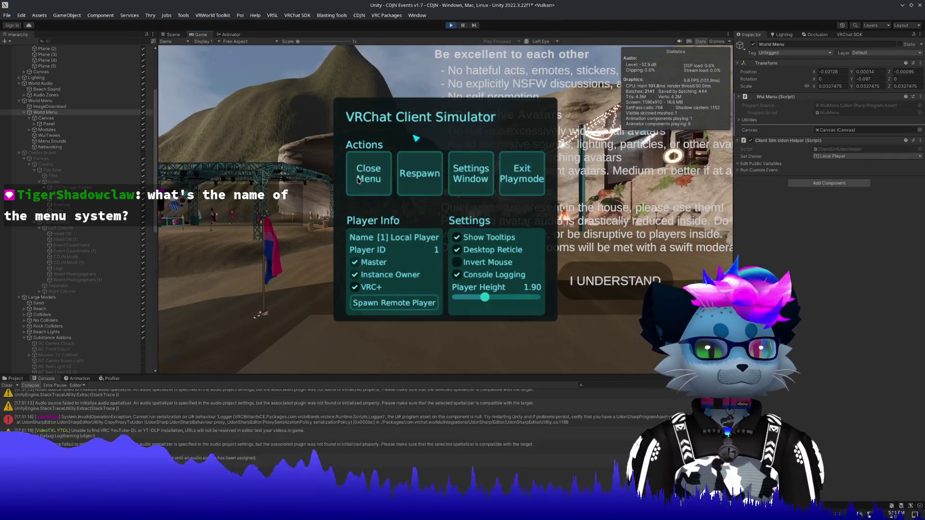
Step: Accept the world rules and view the rebuilt World Settings board from several angles
{"action": "left_click", "coordinate": [378, 172]}
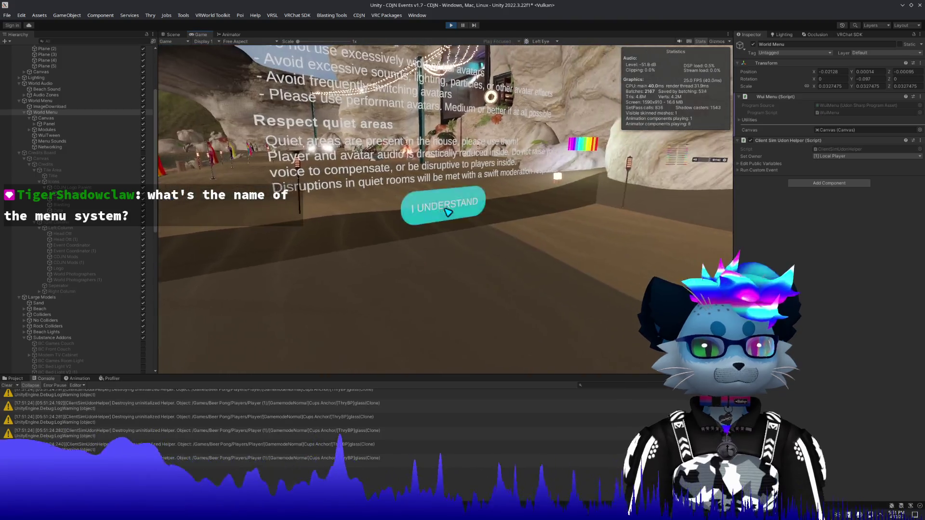
{"action": "left_click", "coordinate": [445, 210]}
{"action": "key", "text": "w"}
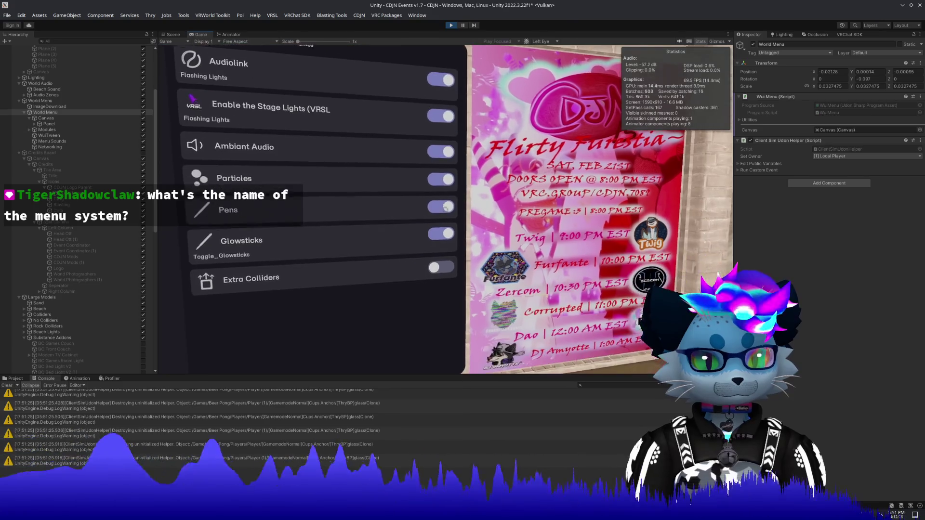
{"action": "key", "text": "a"}
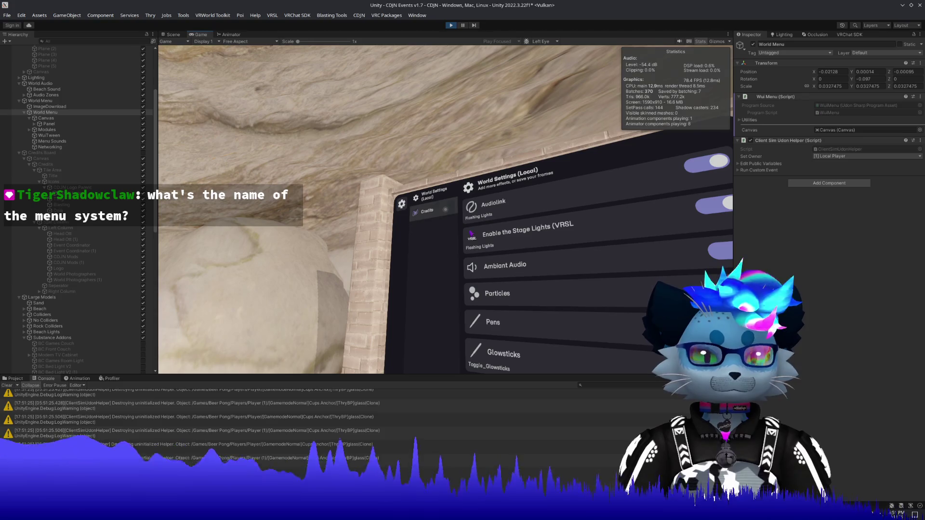
{"action": "key", "text": "s"}
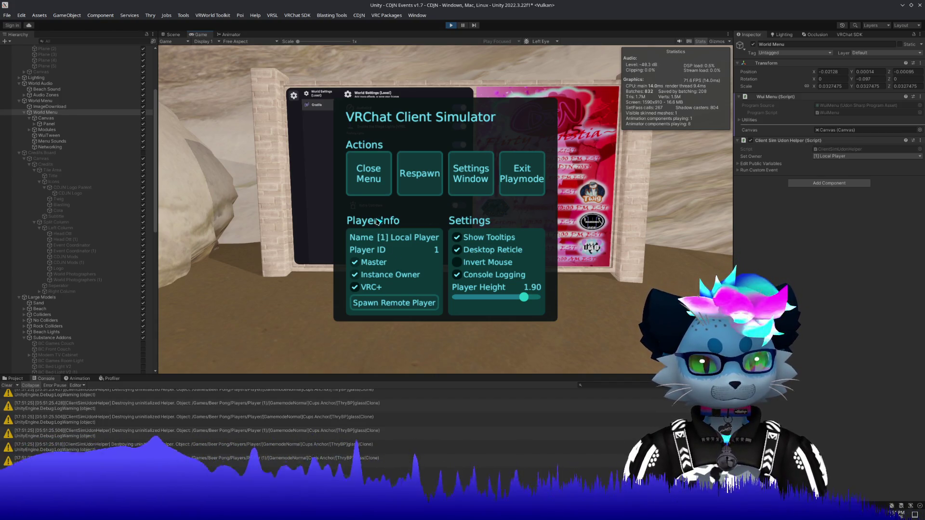
{"action": "left_click", "coordinate": [278, 18]}
Step: Open ClientSim's PlayerData window and turn off the ToggleAmbiantAudio value
{"action": "mouse_move", "coordinate": [294, 13]}
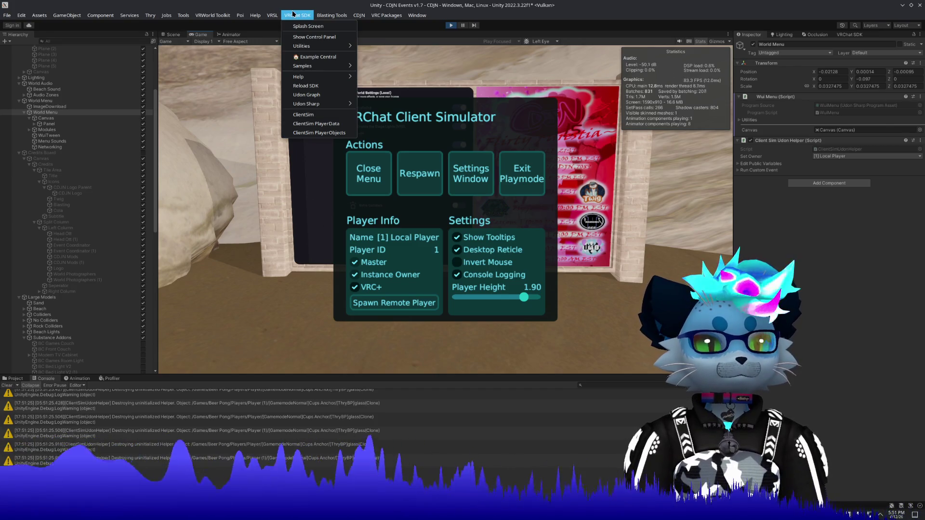
{"action": "mouse_move", "coordinate": [326, 102]}
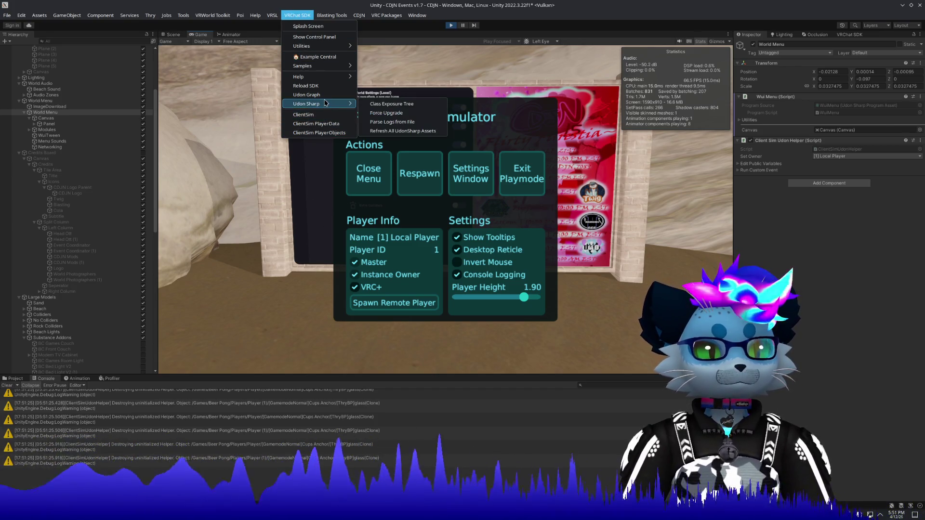
{"action": "left_click", "coordinate": [331, 123]}
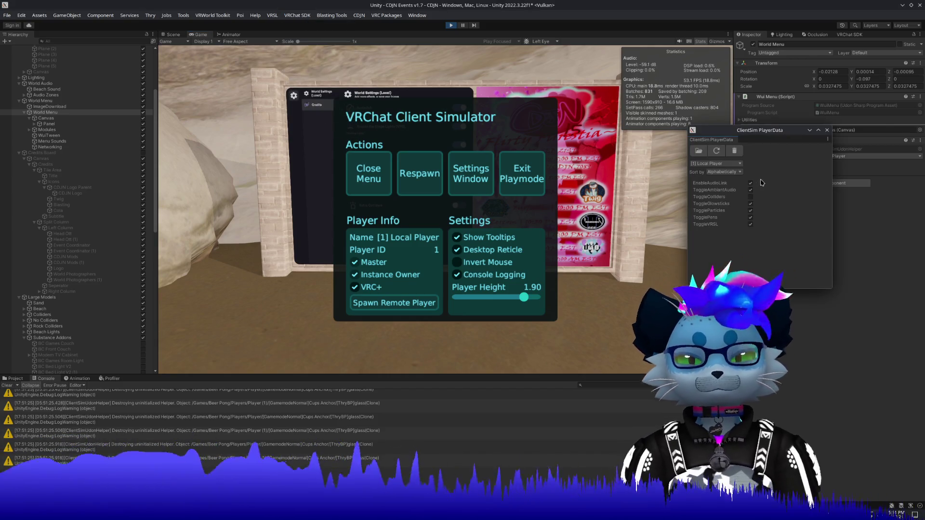
{"action": "left_click", "coordinate": [751, 190]}
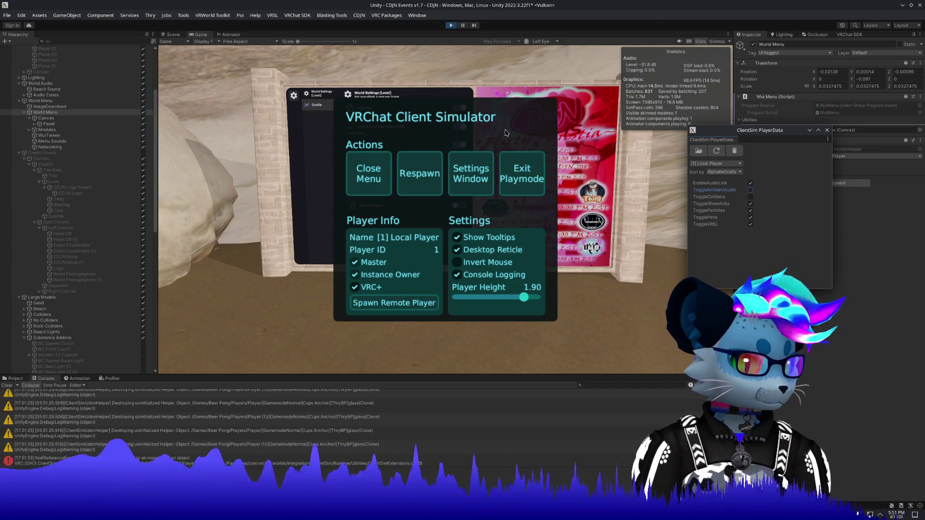
Step: Check the board in the world, then respawn the simulated player
{"action": "left_click", "coordinate": [381, 162]}
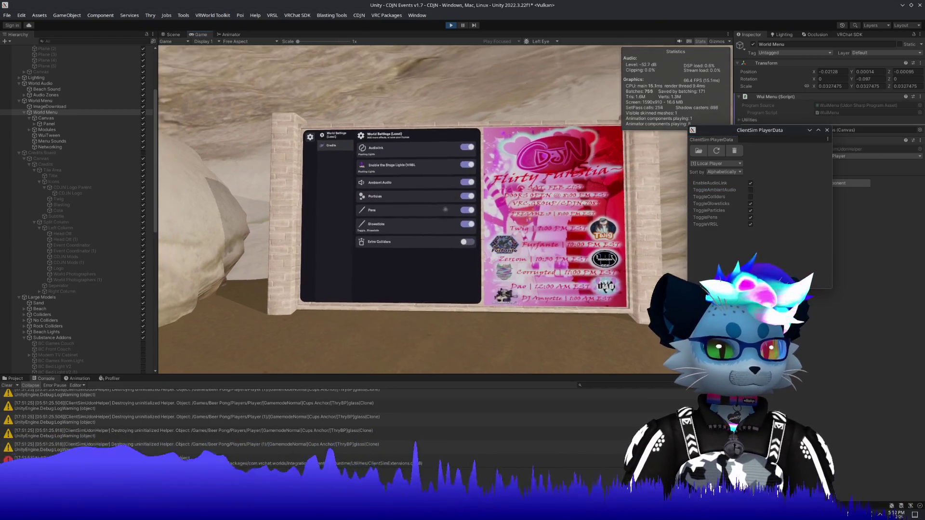
{"action": "key", "text": "Escape"}
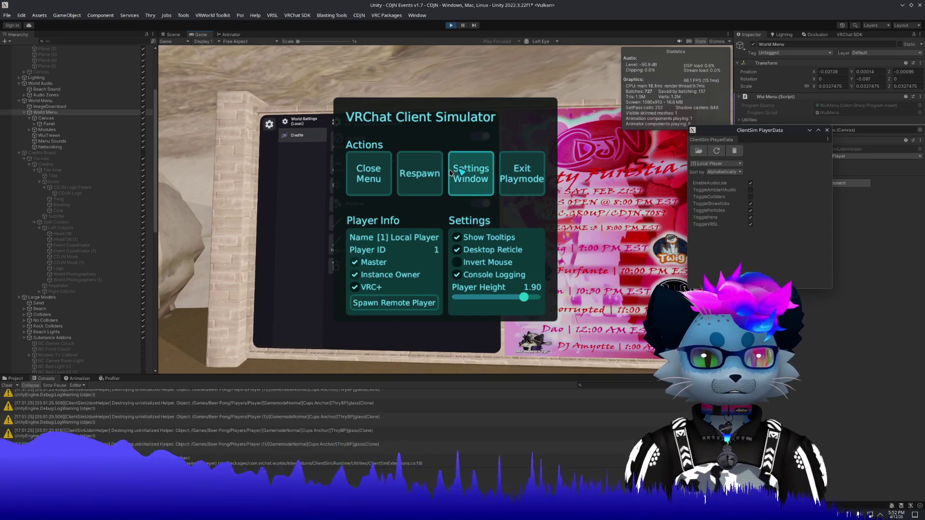
{"action": "left_click", "coordinate": [354, 183]}
{"action": "key", "text": "Escape"}
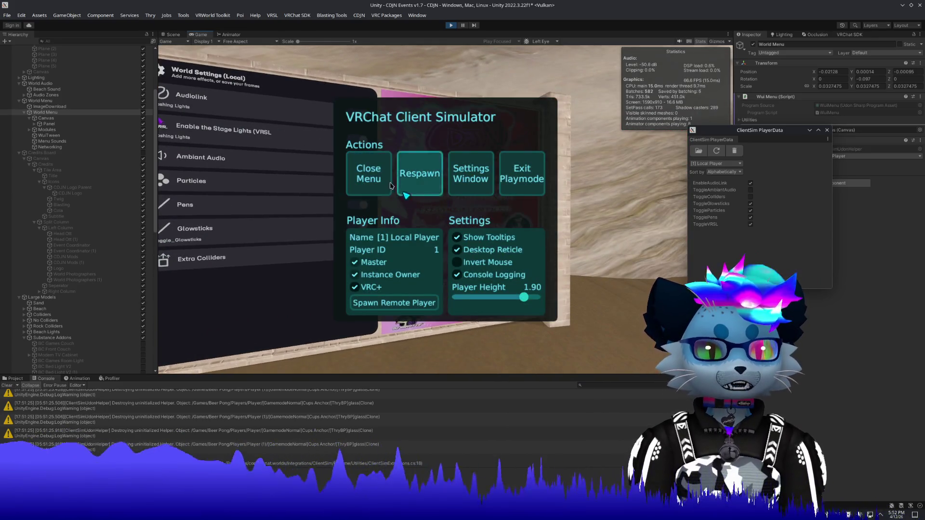
{"action": "left_click", "coordinate": [410, 176]}
{"action": "key", "text": "Escape"}
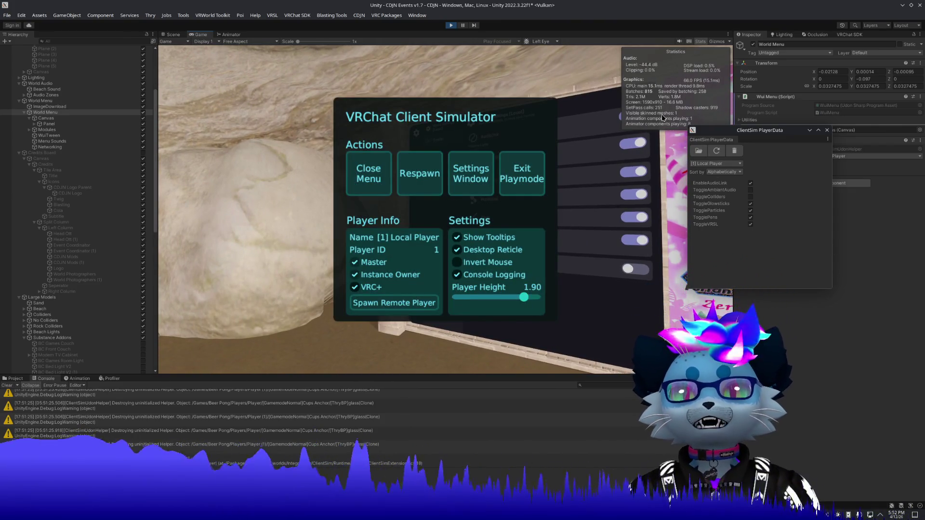
Step: Turn ToggleAmbiantAudio back on, switch EnableAudioLink, and inspect the new Console error
{"action": "left_click", "coordinate": [750, 190]}
{"action": "left_click", "coordinate": [752, 185]}
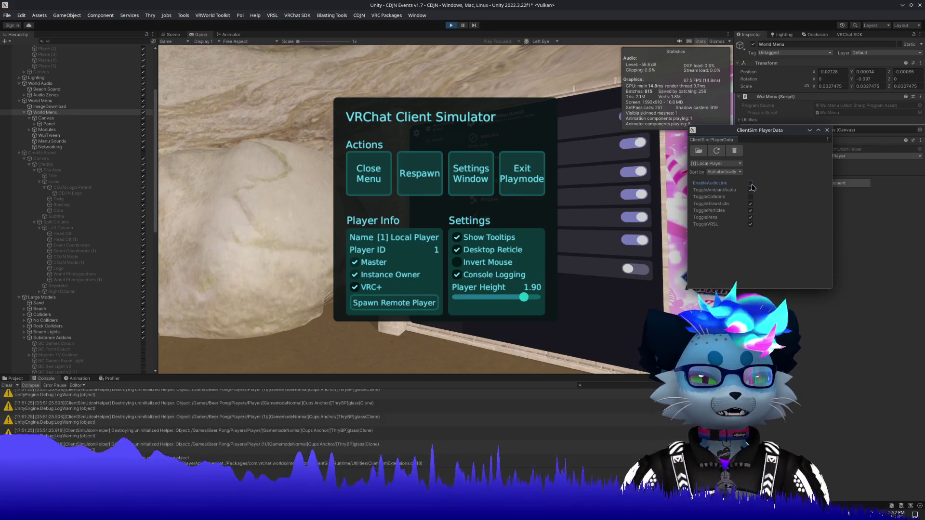
{"action": "left_click", "coordinate": [404, 464]}
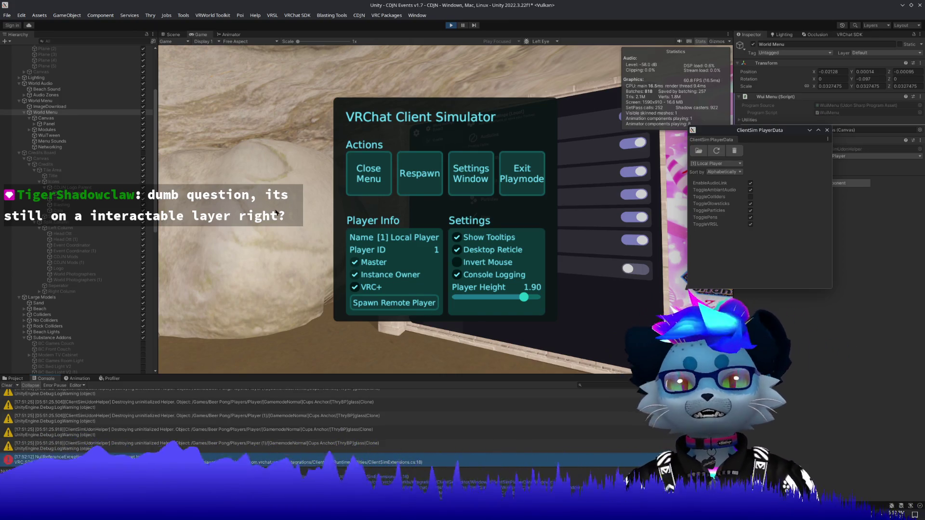
{"action": "left_click", "coordinate": [372, 176]}
{"action": "key", "text": "Escape"}
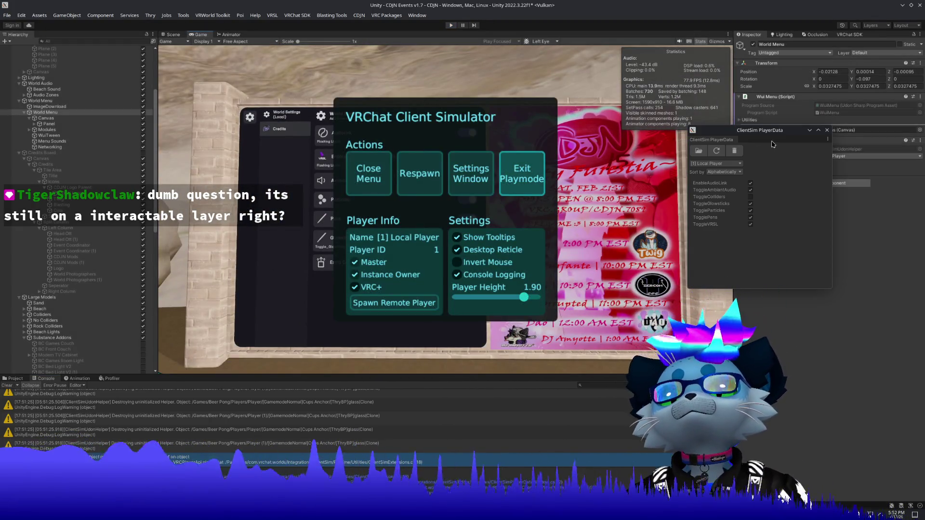
Step: Exit play mode and put the Canvas and all its children on the Interactive layer
{"action": "key", "text": "ctrl+p"}
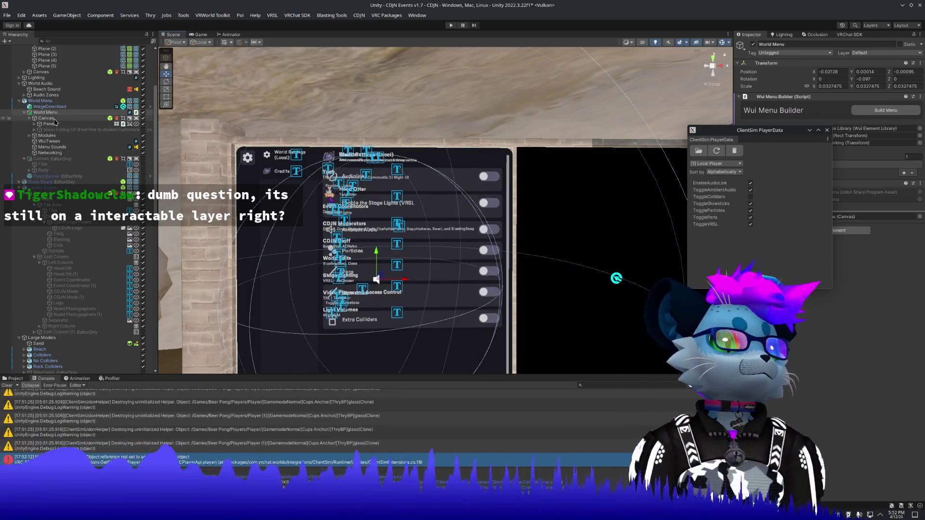
{"action": "left_click", "coordinate": [47, 118]}
{"action": "left_click", "coordinate": [889, 54]}
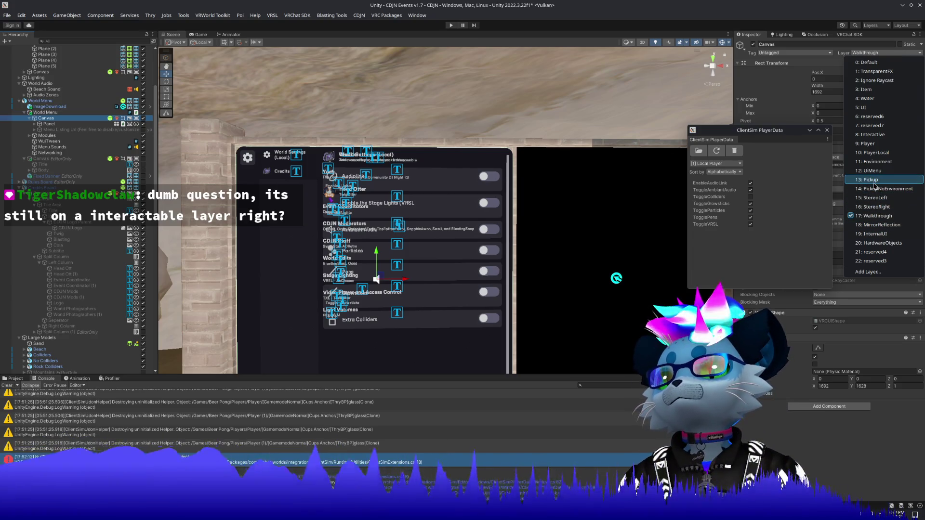
{"action": "left_click", "coordinate": [873, 135]}
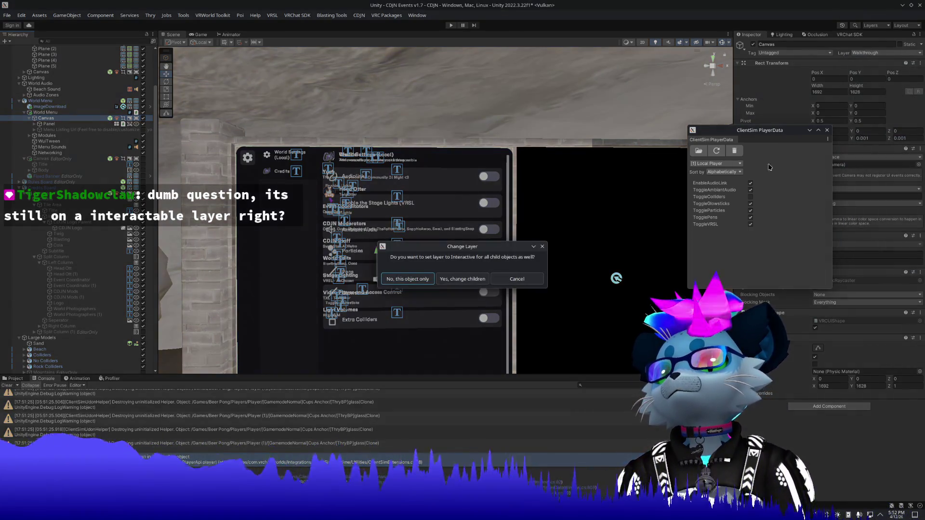
{"action": "left_click", "coordinate": [448, 280]}
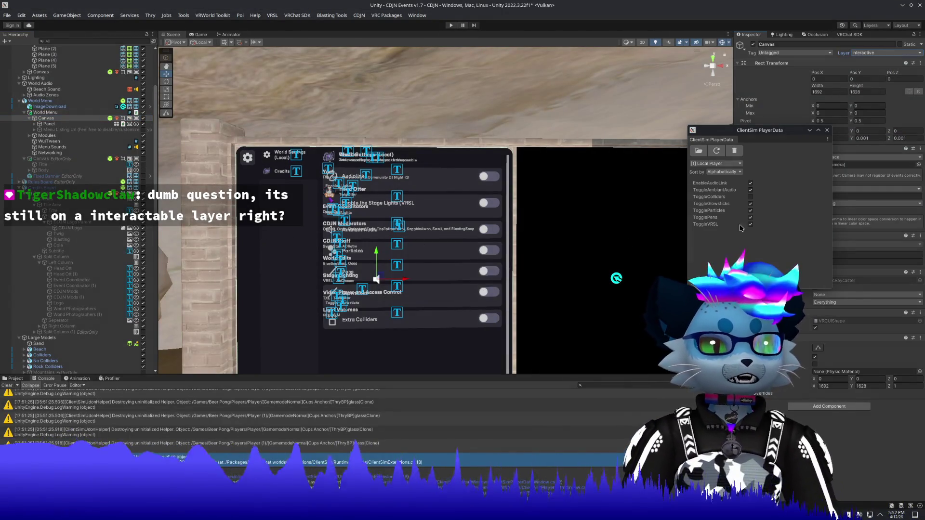
Step: Rebuild the World Menu, then check the layers of Canvas, Panel, Modules and Tab Group
{"action": "left_click", "coordinate": [62, 112]}
{"action": "left_click", "coordinate": [863, 111]}
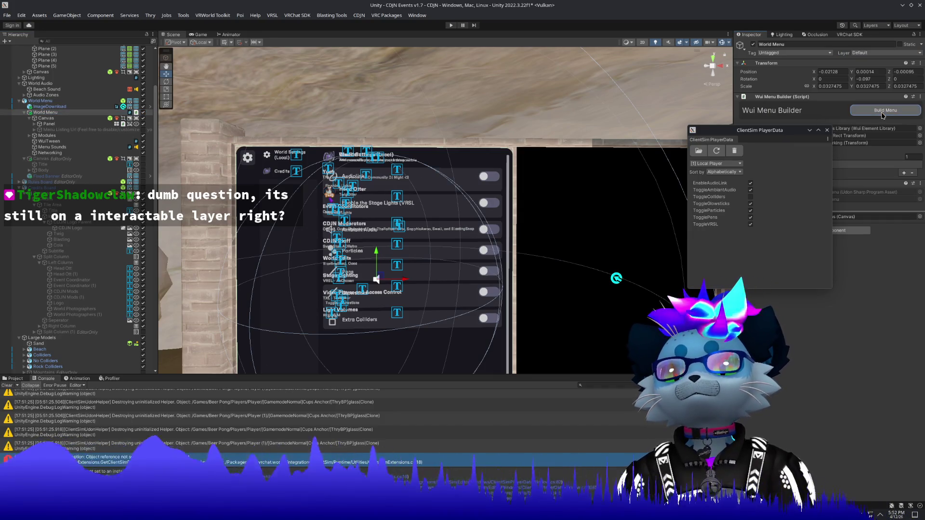
{"action": "left_click", "coordinate": [46, 118]}
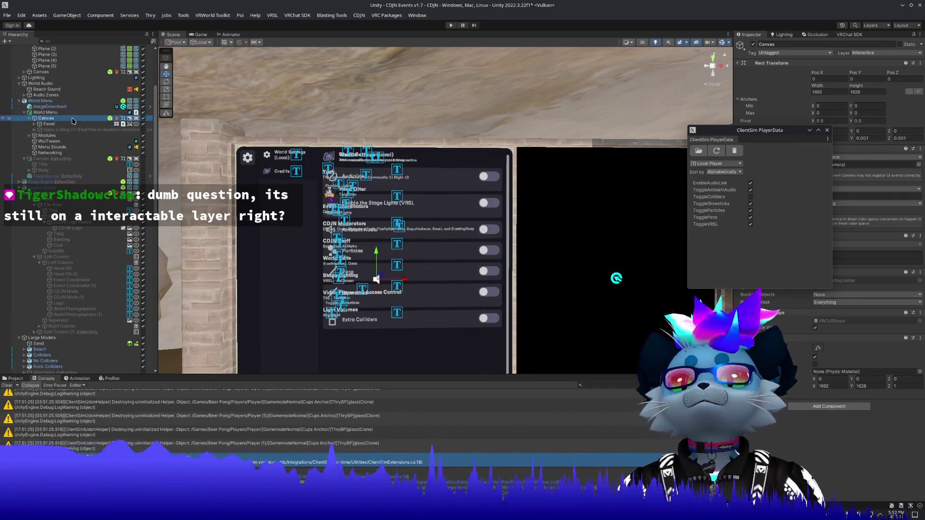
{"action": "left_click", "coordinate": [52, 124]}
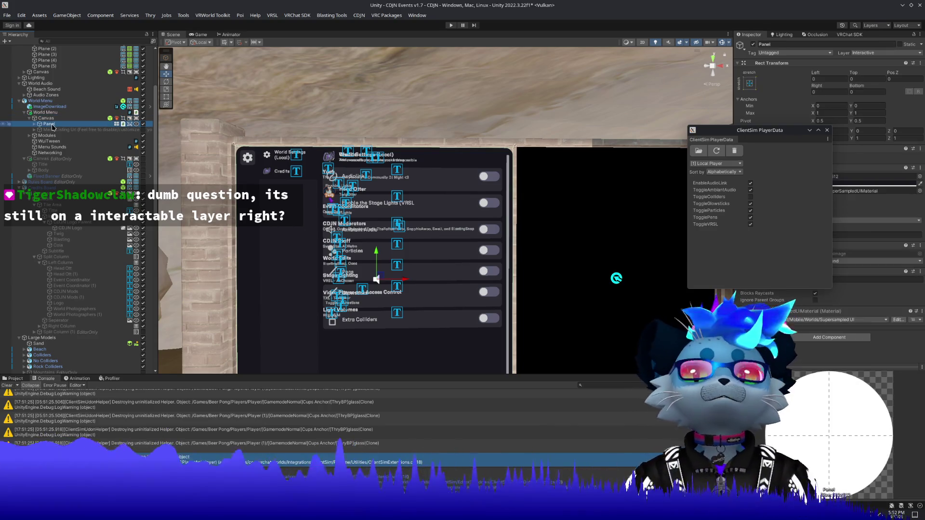
{"action": "left_click", "coordinate": [53, 135]}
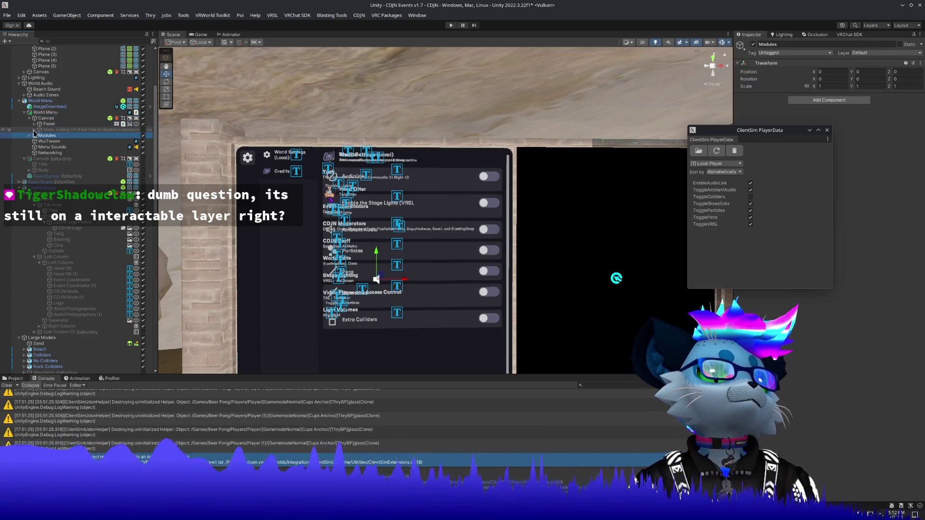
{"action": "left_click", "coordinate": [53, 130]}
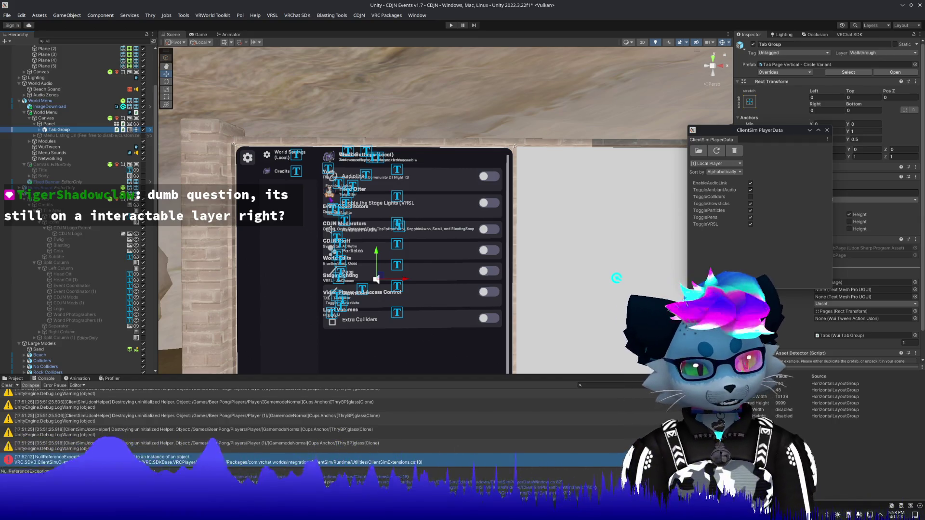
Step: Search the web for 'vrchat layers' and open the Unity Layers in VRChat docs page
{"action": "mouse_move", "coordinate": [746, 183]}
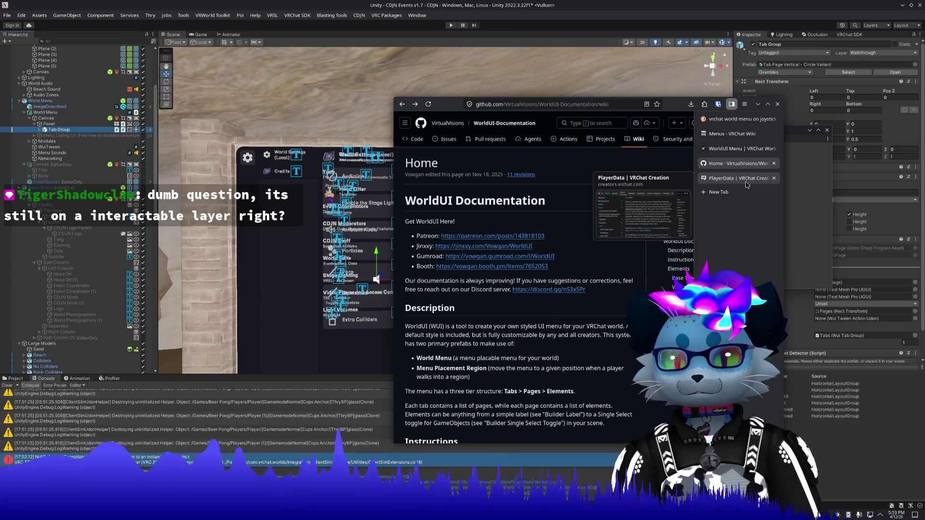
{"action": "left_click", "coordinate": [719, 191]}
{"action": "type", "text": "vr"}
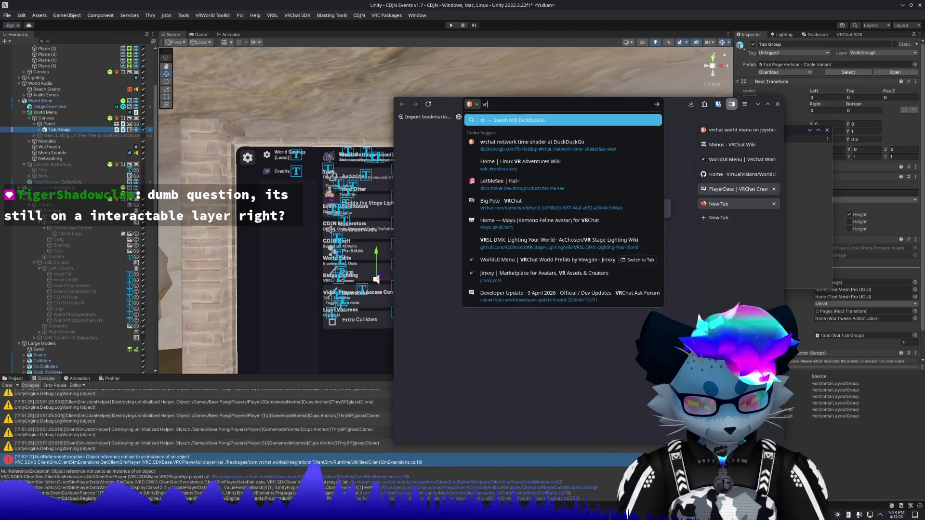
{"action": "type", "text": "chat lays"}
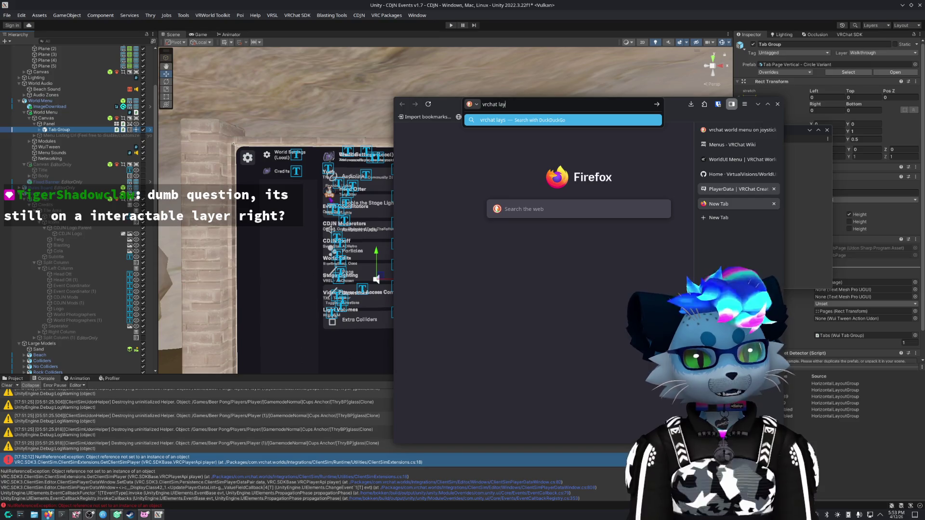
{"action": "key", "text": "BackSpace"}
{"action": "type", "text": "ers"}
{"action": "key", "text": "Return"}
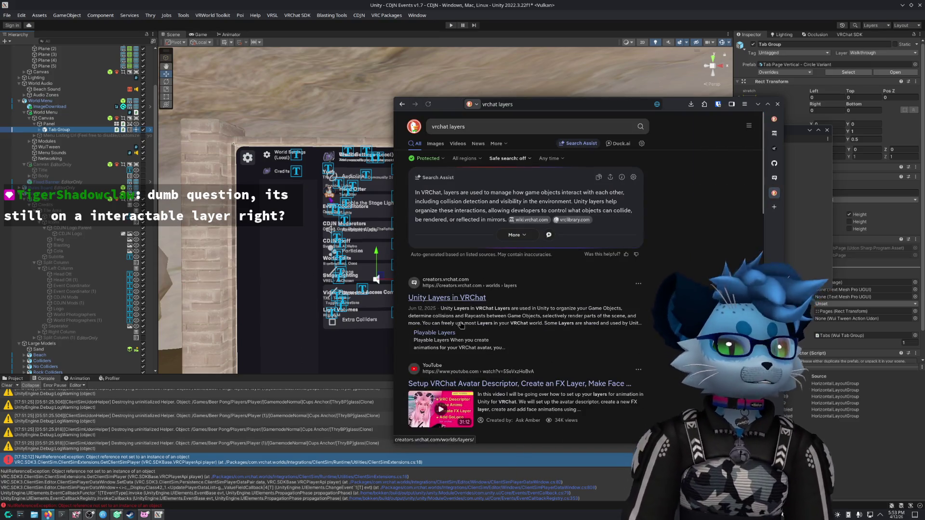
{"action": "left_click", "coordinate": [462, 327]}
Step: Read through the page's table of Unity layers and their VRChat behaviour
{"action": "scroll", "coordinate": [599, 291], "scroll_direction": "down", "scroll_amount": 10}
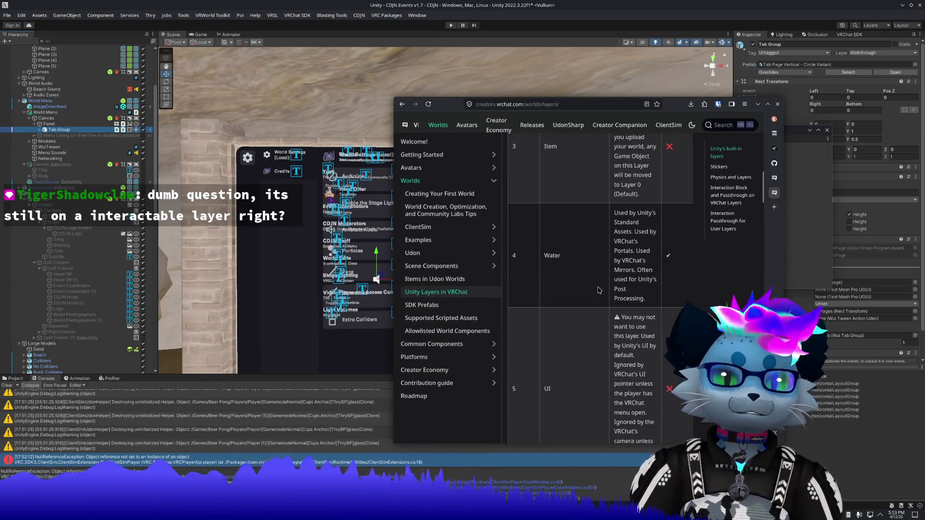
{"action": "scroll", "coordinate": [599, 291], "scroll_direction": "down", "scroll_amount": 15}
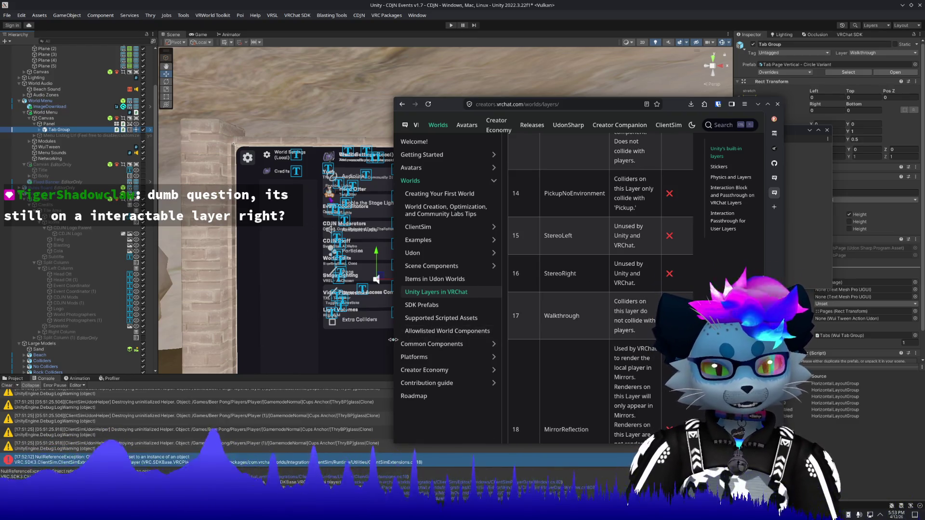
{"action": "left_click_drag", "start_coordinate": [392, 340], "coordinate": [222, 337]}
{"action": "scroll", "coordinate": [462, 297], "scroll_direction": "up", "scroll_amount": 5}
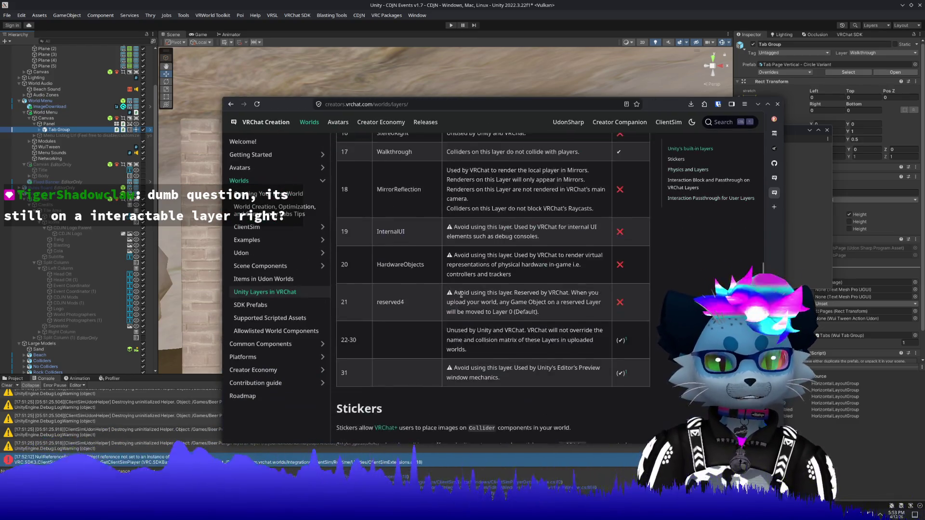
{"action": "scroll", "coordinate": [461, 297], "scroll_direction": "down", "scroll_amount": 3}
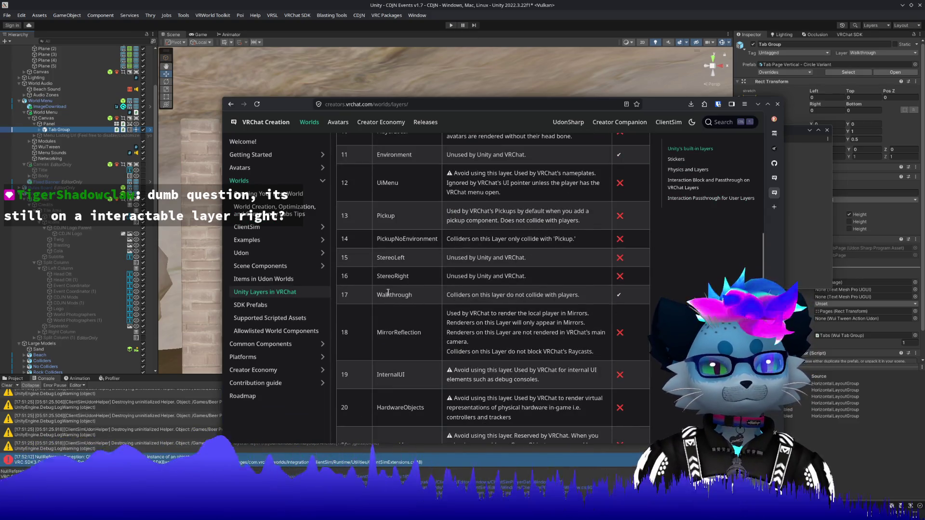
{"action": "scroll", "coordinate": [635, 302], "scroll_direction": "up", "scroll_amount": 10}
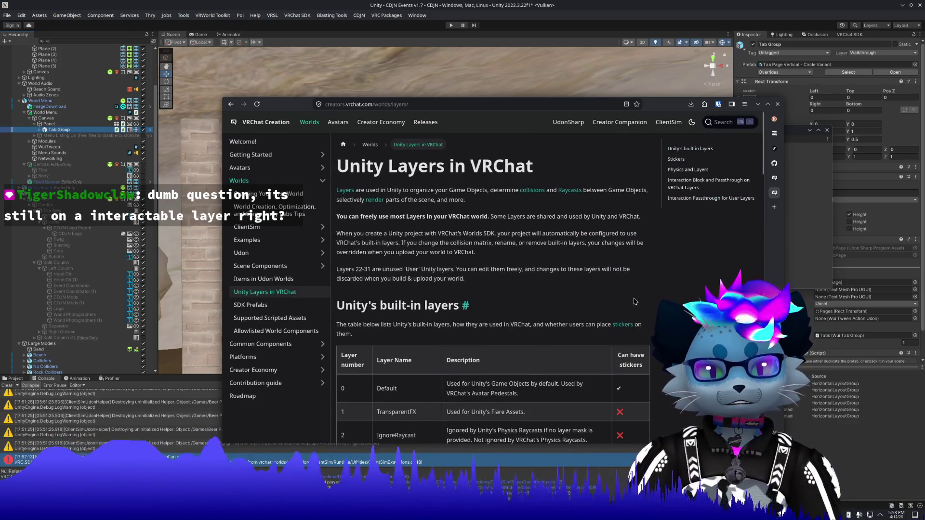
{"action": "scroll", "coordinate": [635, 301], "scroll_direction": "down", "scroll_amount": 10}
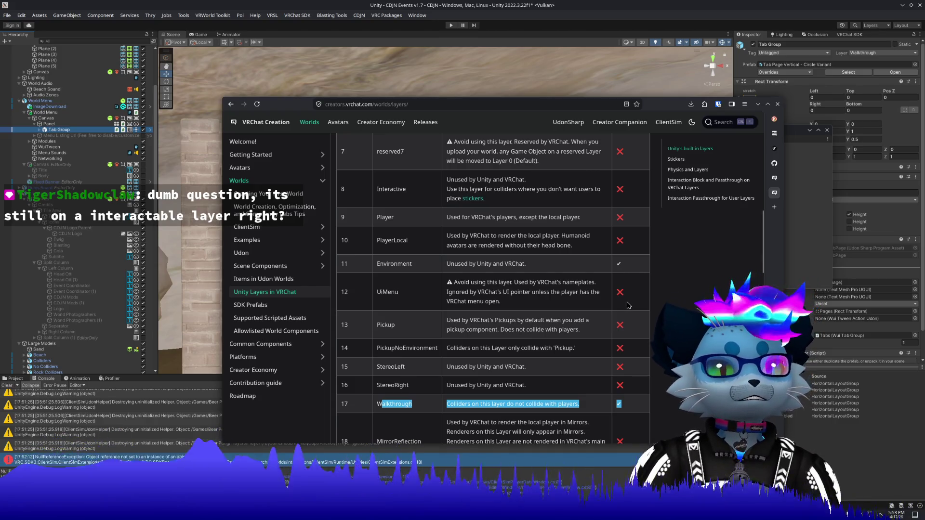
{"action": "scroll", "coordinate": [455, 317], "scroll_direction": "down", "scroll_amount": 3}
{"action": "scroll", "coordinate": [403, 349], "scroll_direction": "down", "scroll_amount": 3}
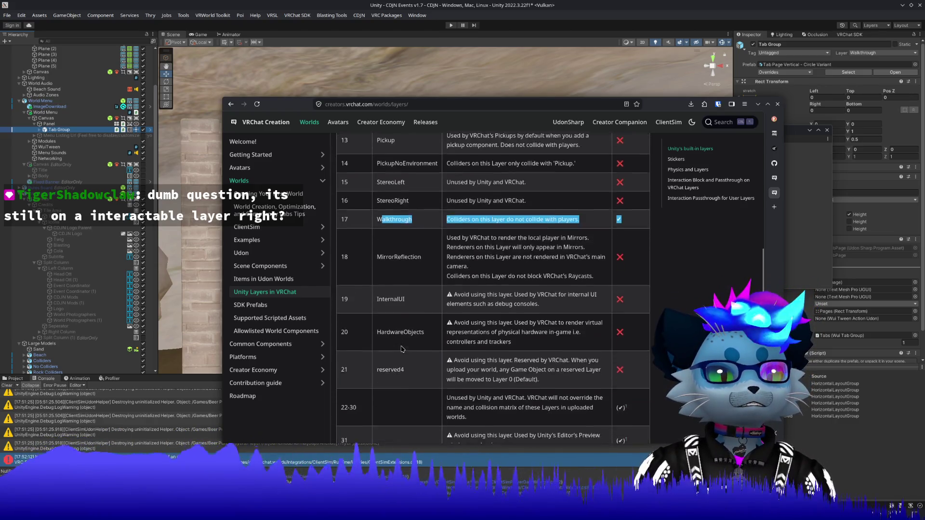
{"action": "scroll", "coordinate": [403, 349], "scroll_direction": "up", "scroll_amount": 9}
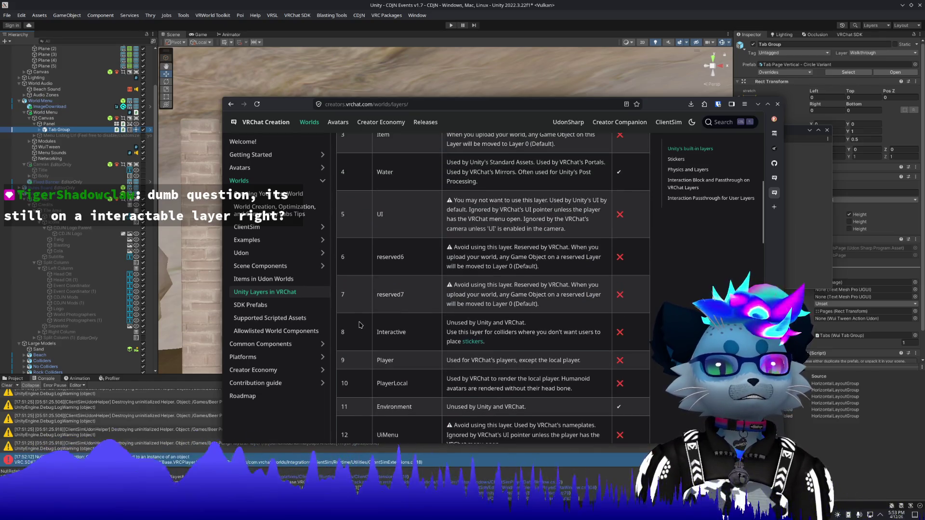
Step: Highlight the Interactive layer's description, then return to Unity
{"action": "mouse_move", "coordinate": [363, 331]}
{"action": "left_mouse_down"}
{"action": "mouse_move", "coordinate": [489, 323]}
{"action": "mouse_move", "coordinate": [541, 325]}
{"action": "mouse_move", "coordinate": [465, 333]}
{"action": "mouse_move", "coordinate": [628, 340]}
{"action": "left_mouse_up"}
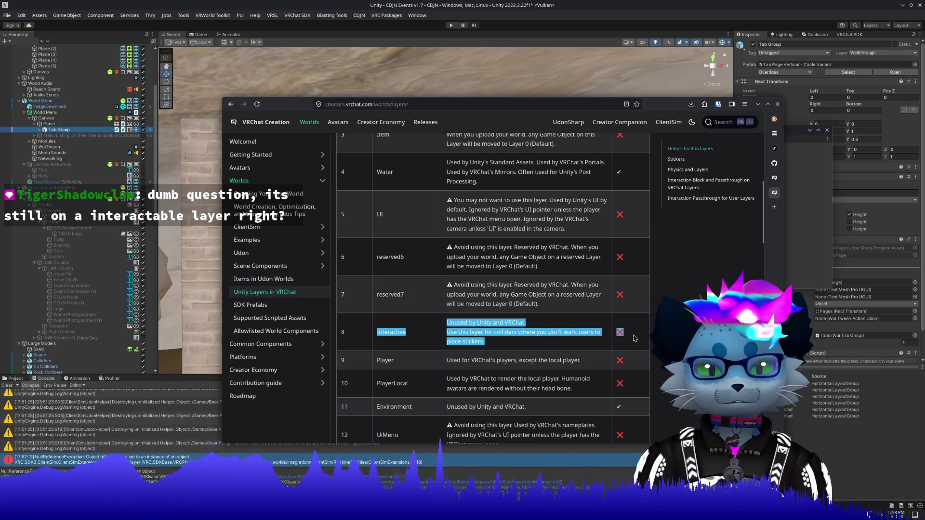
{"action": "left_click", "coordinate": [634, 338]}
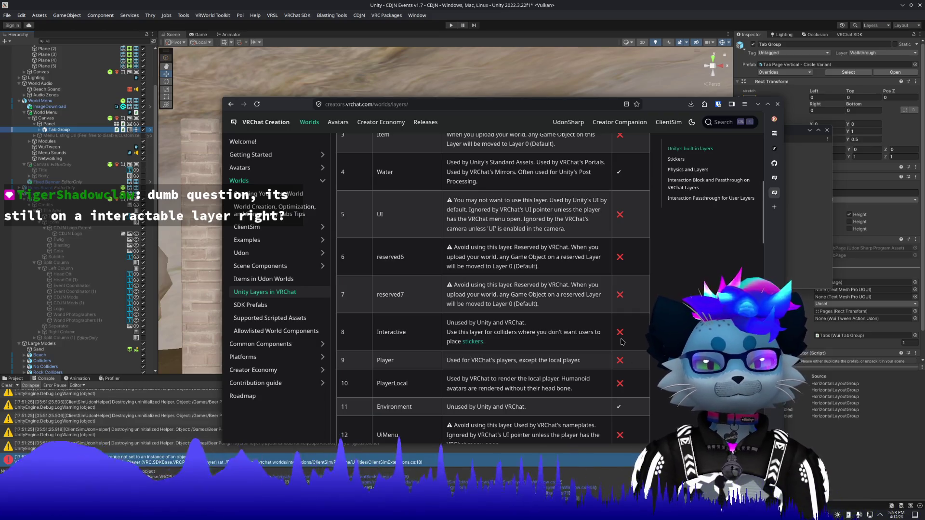
{"action": "scroll", "coordinate": [621, 342], "scroll_direction": "up", "scroll_amount": 5}
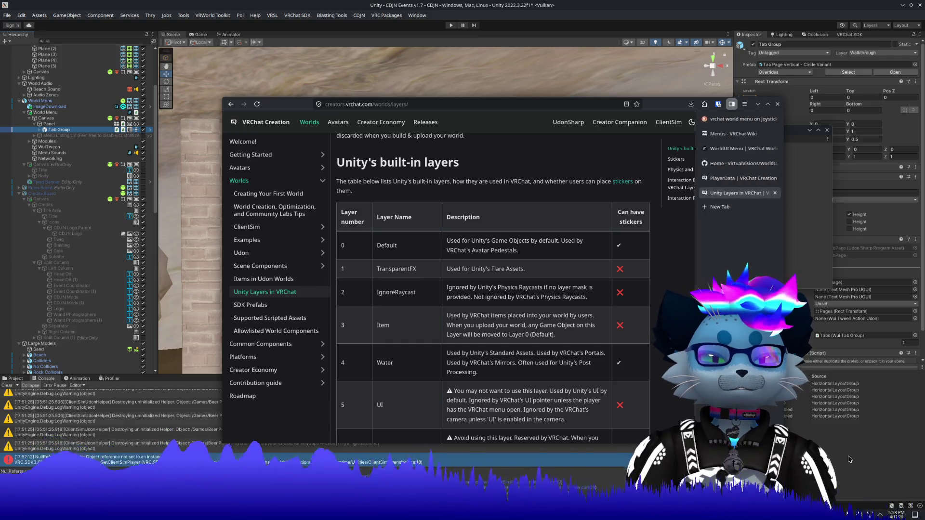
{"action": "key", "text": "alt+Tab"}
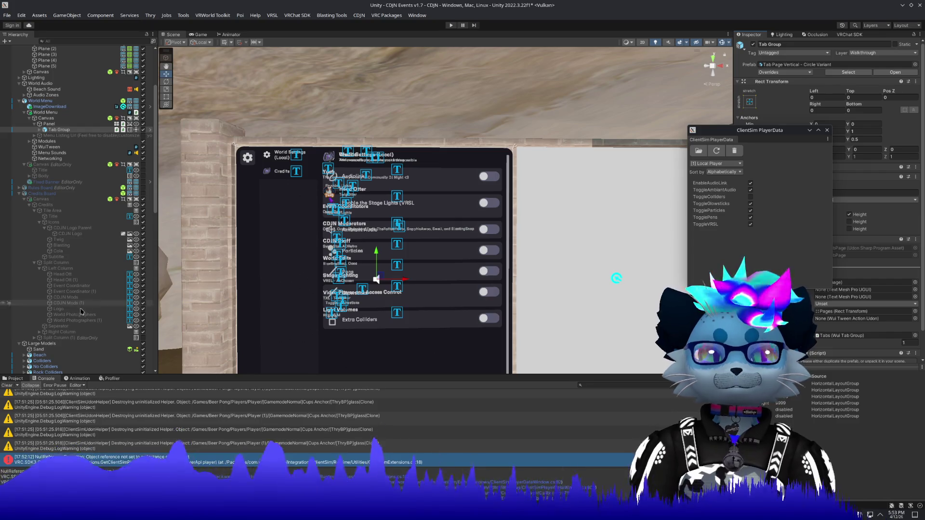
Step: Set the World Menu's Canvas to the Interactive layer, confirm the change, and enter play mode
{"action": "left_click", "coordinate": [75, 113]}
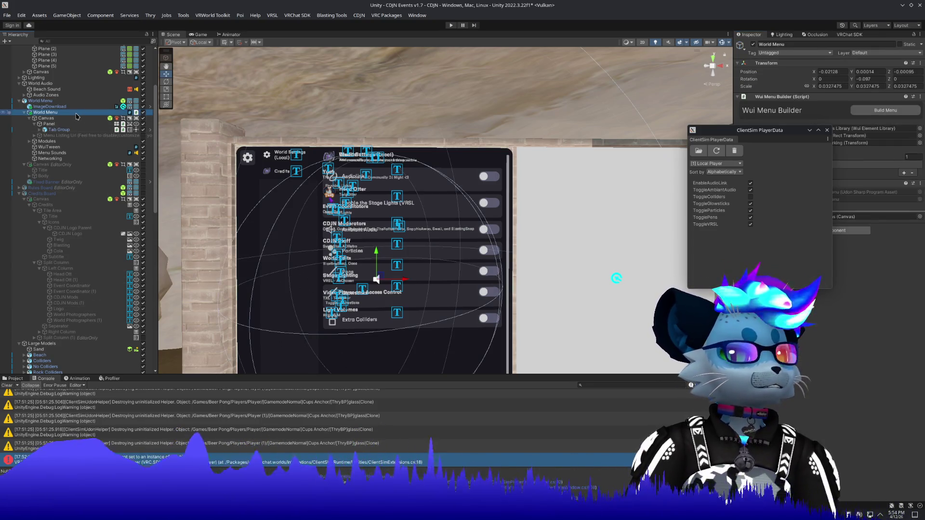
{"action": "left_click", "coordinate": [46, 118]}
{"action": "left_click", "coordinate": [878, 54]}
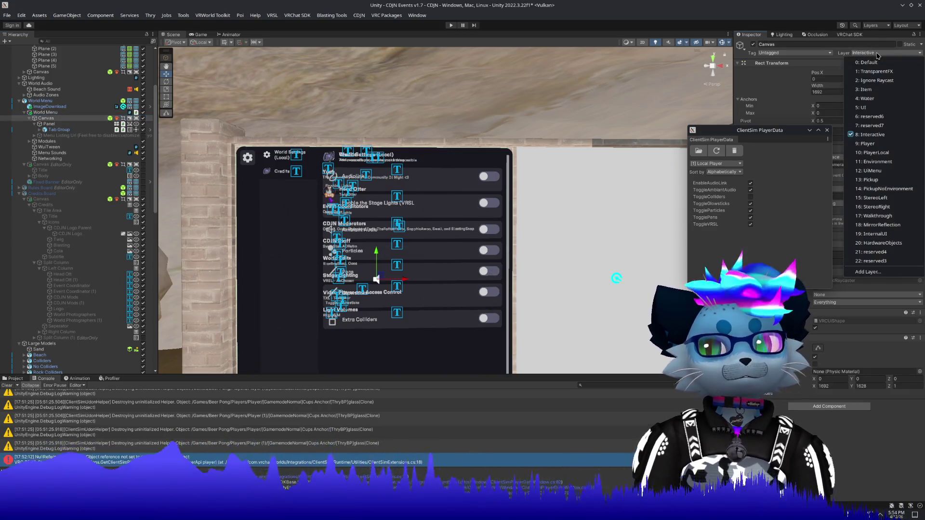
{"action": "left_click", "coordinate": [877, 134]}
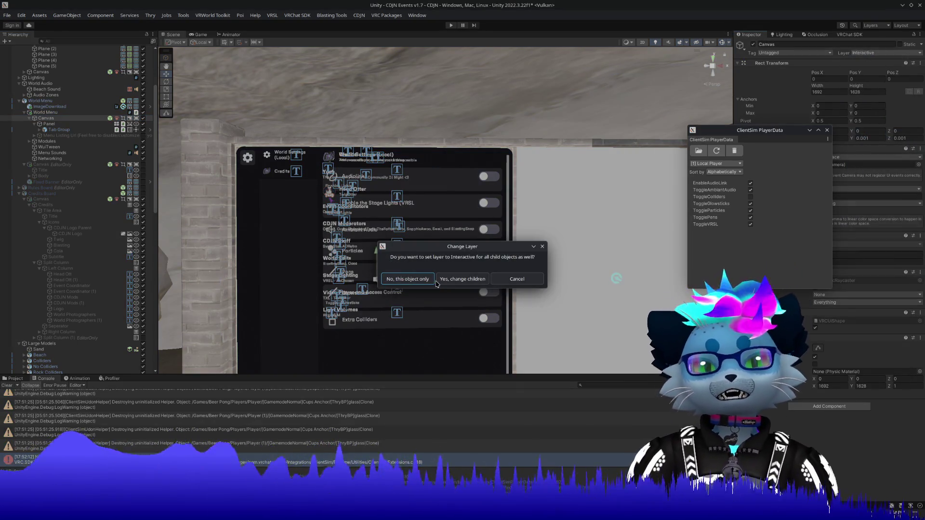
{"action": "left_click", "coordinate": [441, 280]}
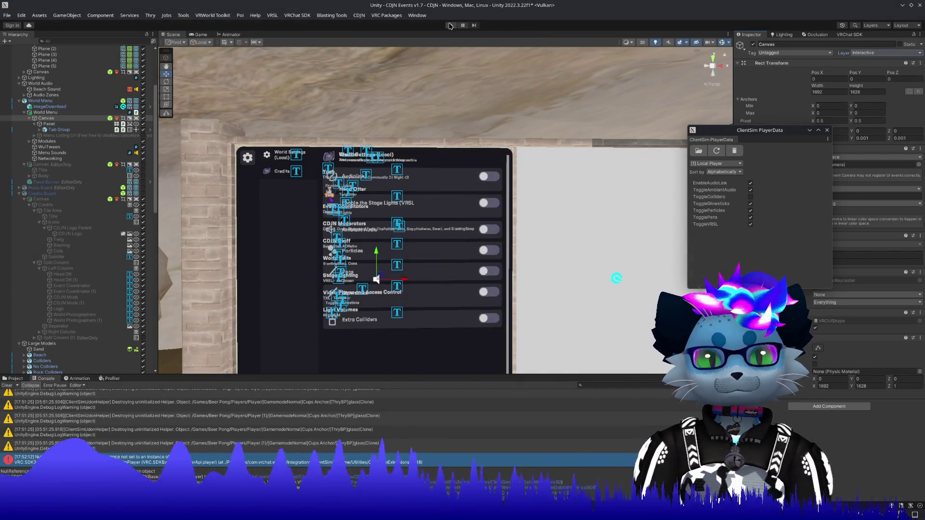
{"action": "left_click", "coordinate": [451, 29]}
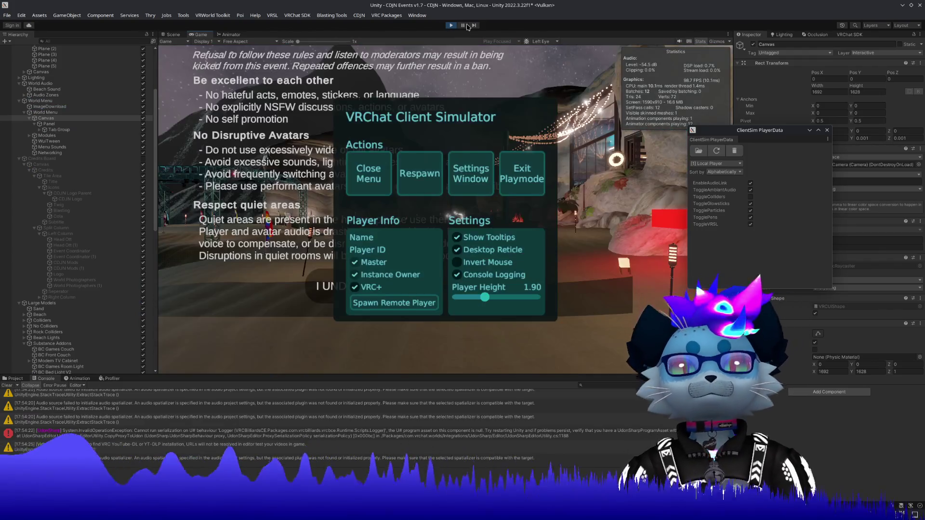
Step: Walk up to the World Settings panel to read its toggles, then back away and reopen the simulator menu
{"action": "left_click", "coordinate": [377, 186]}
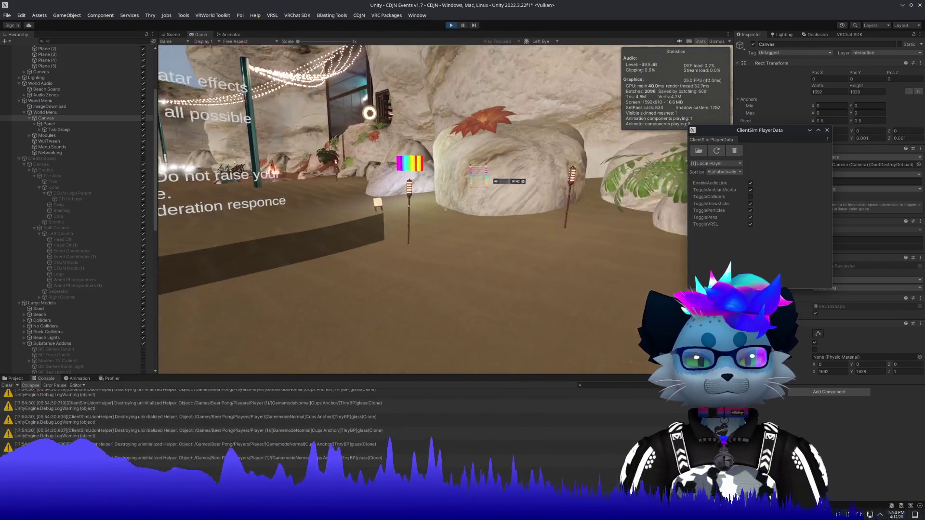
{"action": "key", "text": "w"}
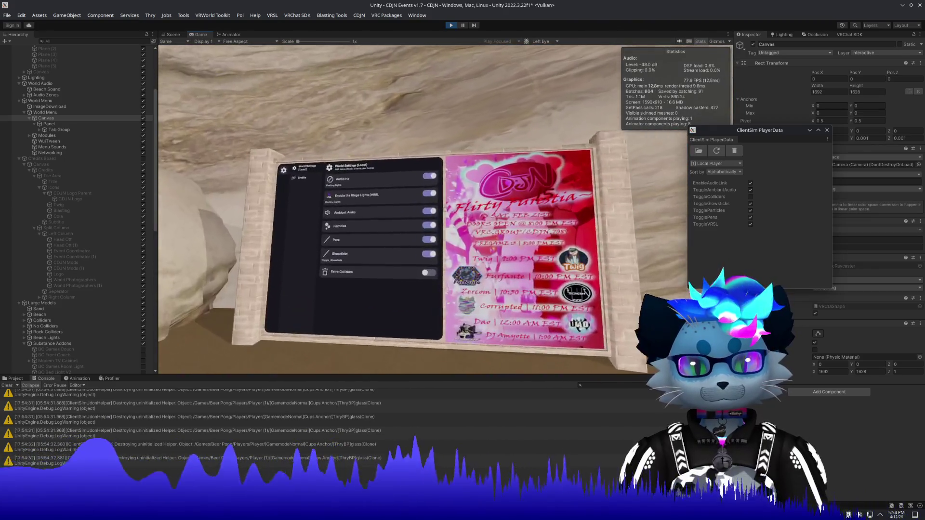
{"action": "key", "text": "w"}
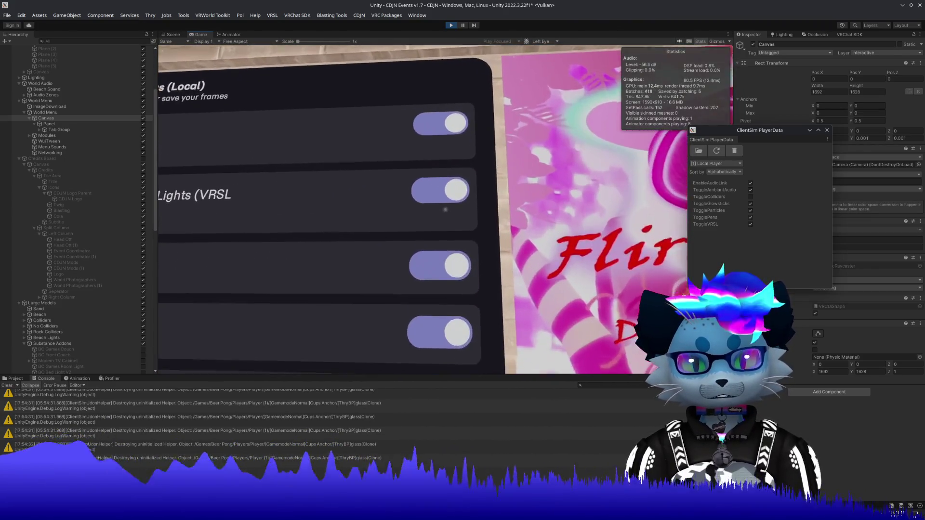
{"action": "key", "text": "s"}
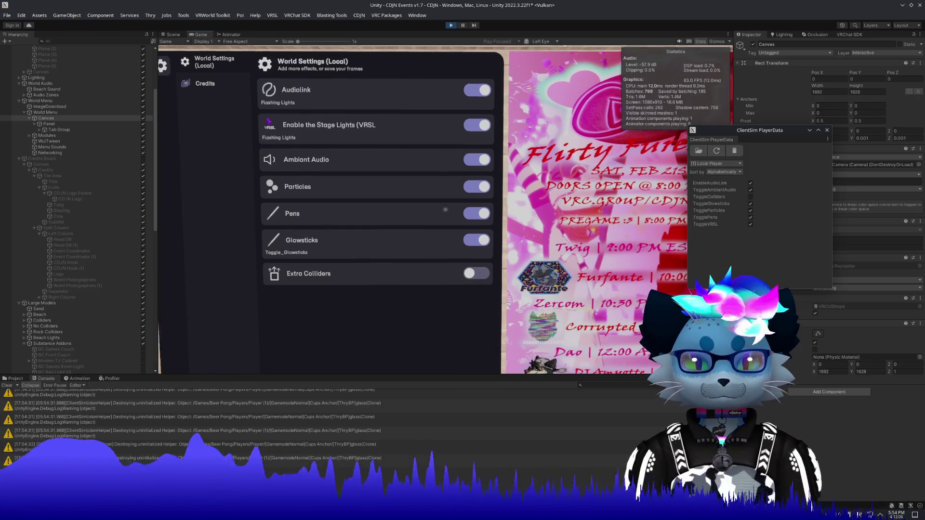
{"action": "key", "text": "s"}
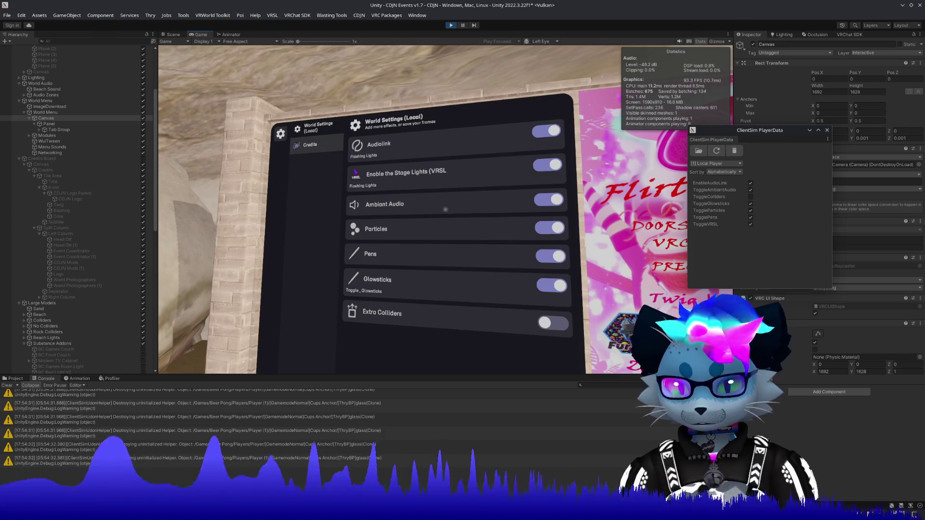
{"action": "key", "text": "Escape"}
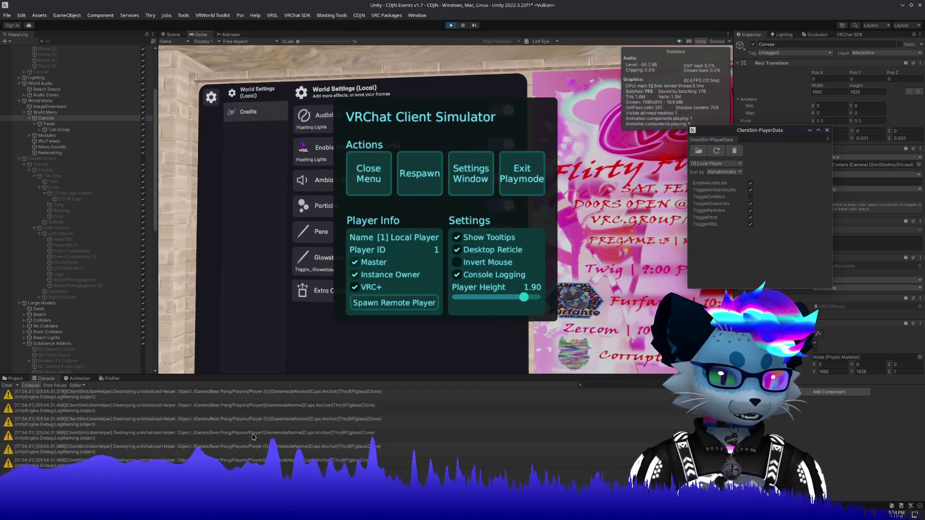
Step: Scroll back through the Console, ping Beach Sound from the audio spatializer warning, and move the PlayerData window aside
{"action": "scroll", "coordinate": [253, 436], "scroll_direction": "up", "scroll_amount": 3}
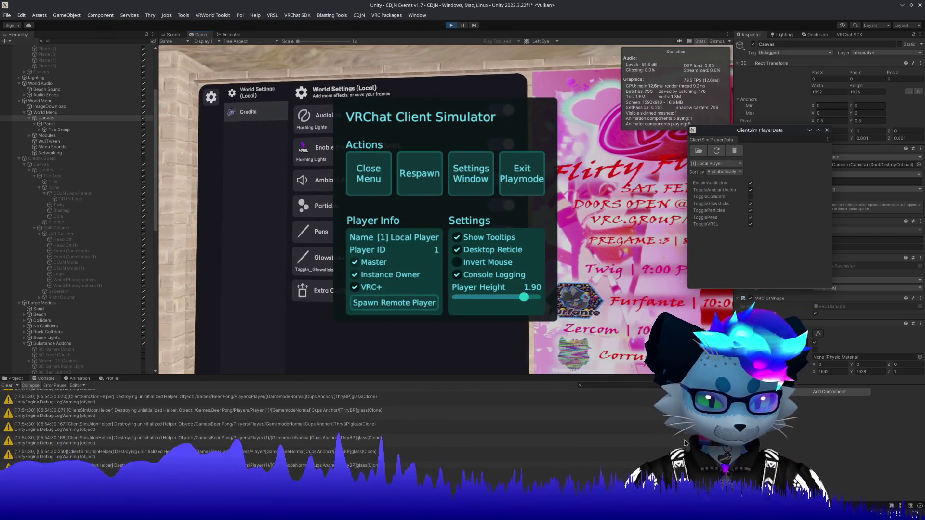
{"action": "scroll", "coordinate": [270, 429], "scroll_direction": "up", "scroll_amount": 5}
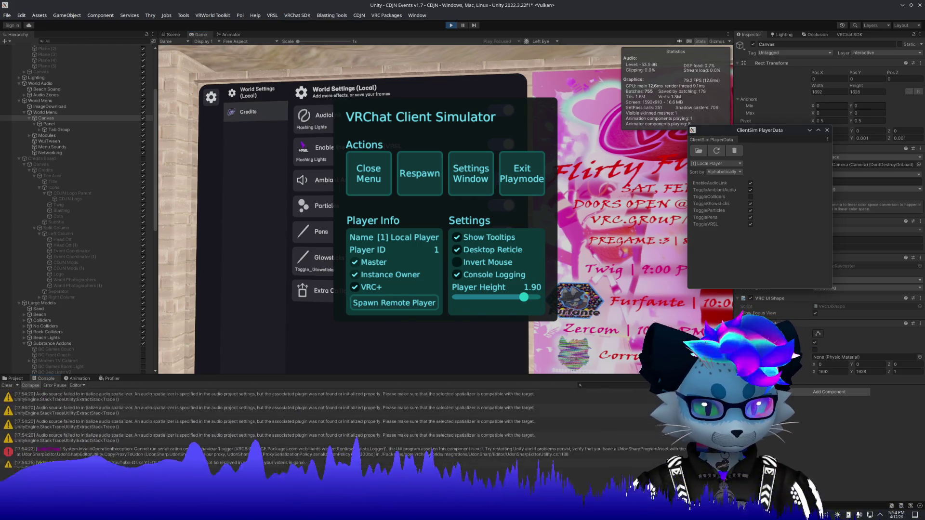
{"action": "scroll", "coordinate": [270, 428], "scroll_direction": "up", "scroll_amount": 3}
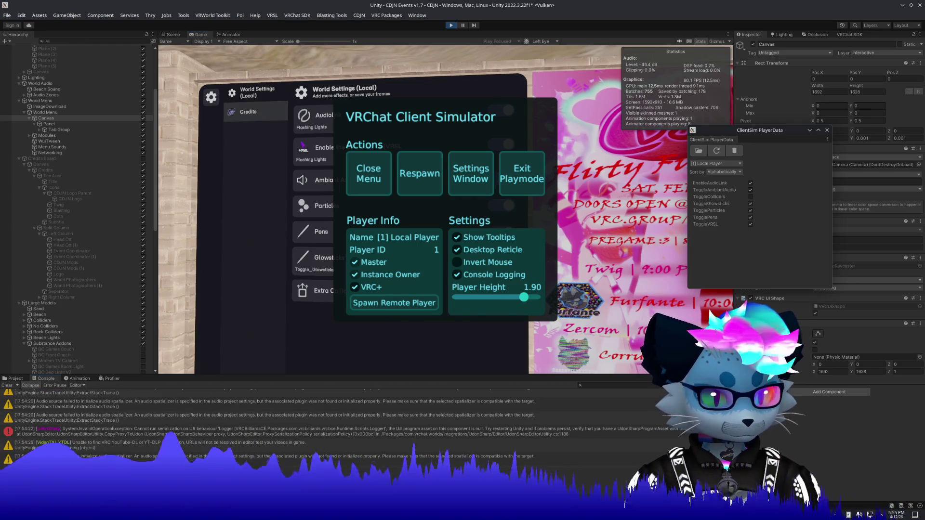
{"action": "scroll", "coordinate": [478, 438], "scroll_direction": "down", "scroll_amount": 2}
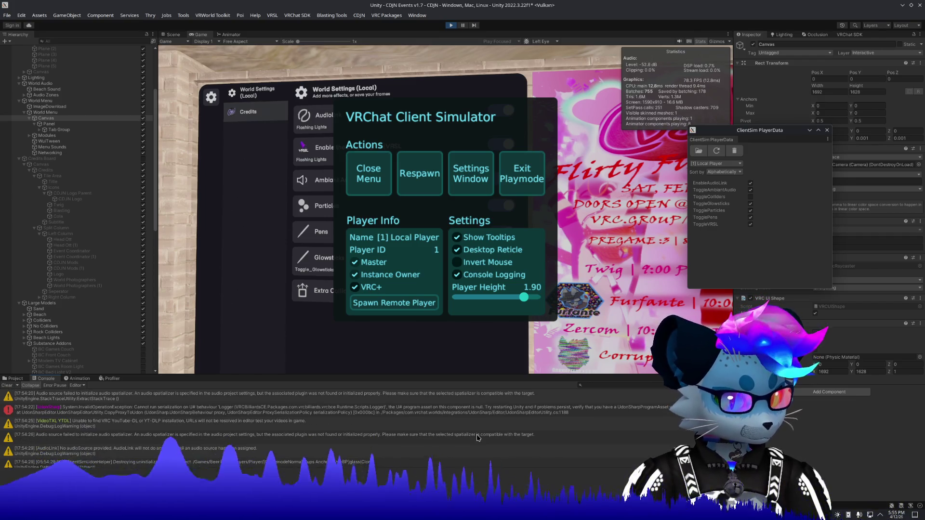
{"action": "scroll", "coordinate": [477, 436], "scroll_direction": "up", "scroll_amount": 3}
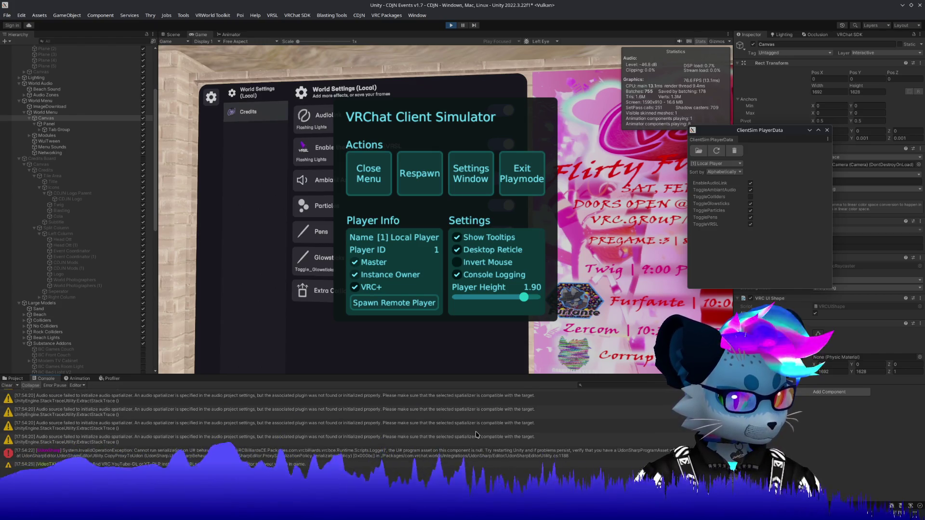
{"action": "scroll", "coordinate": [476, 435], "scroll_direction": "up", "scroll_amount": 3}
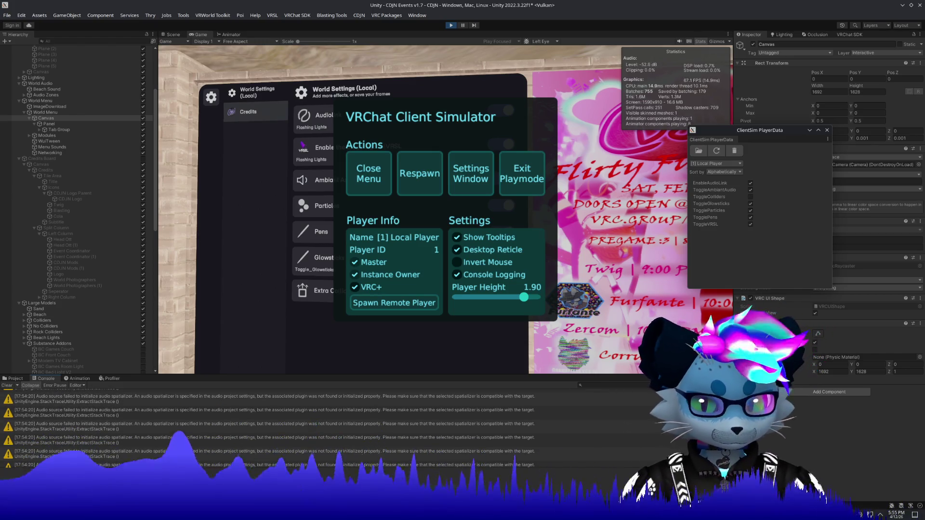
{"action": "scroll", "coordinate": [533, 436], "scroll_direction": "up", "scroll_amount": 2}
{"action": "left_click", "coordinate": [532, 427]}
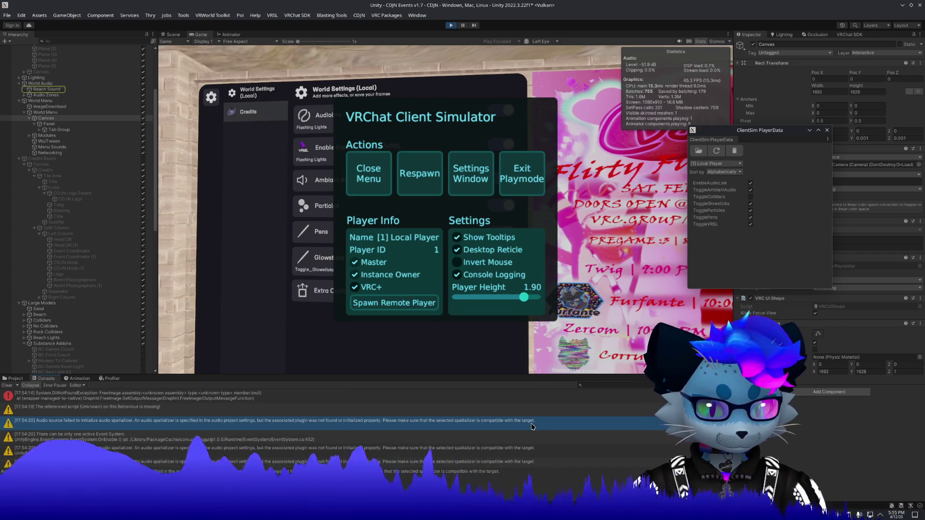
{"action": "mouse_move", "coordinate": [768, 132]}
{"action": "left_mouse_down"}
{"action": "mouse_move", "coordinate": [601, 192]}
{"action": "mouse_move", "coordinate": [681, 179]}
{"action": "left_mouse_up"}
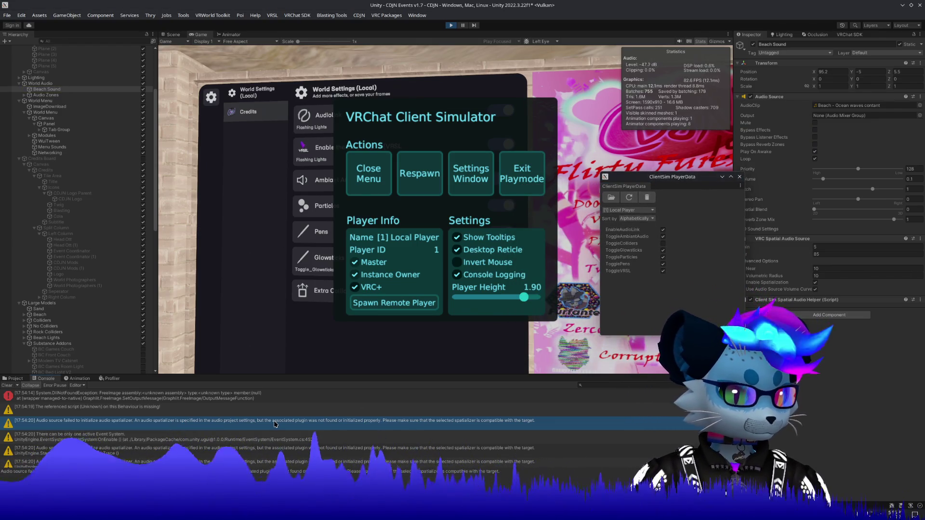
Step: Jump from the 'referenced script is missing' warning to the object it references
{"action": "left_click", "coordinate": [575, 413]}
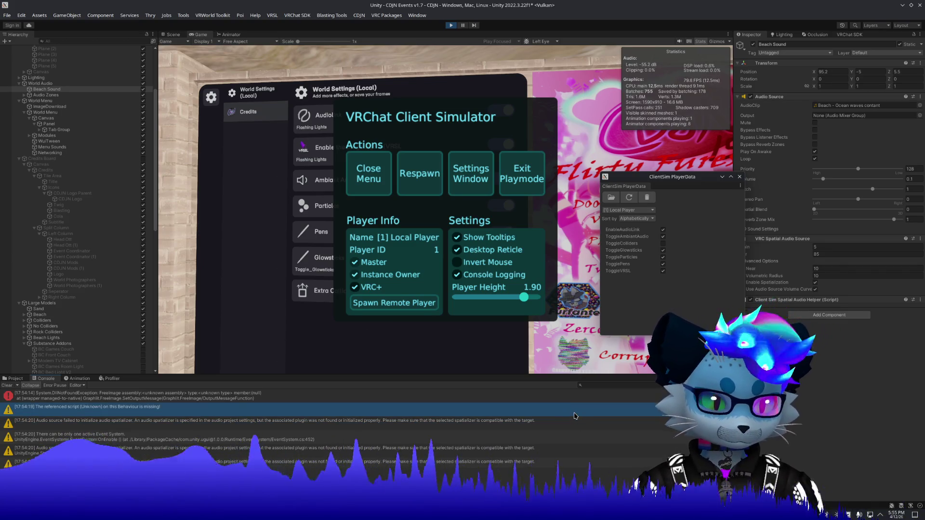
{"action": "double_click", "coordinate": [527, 410]}
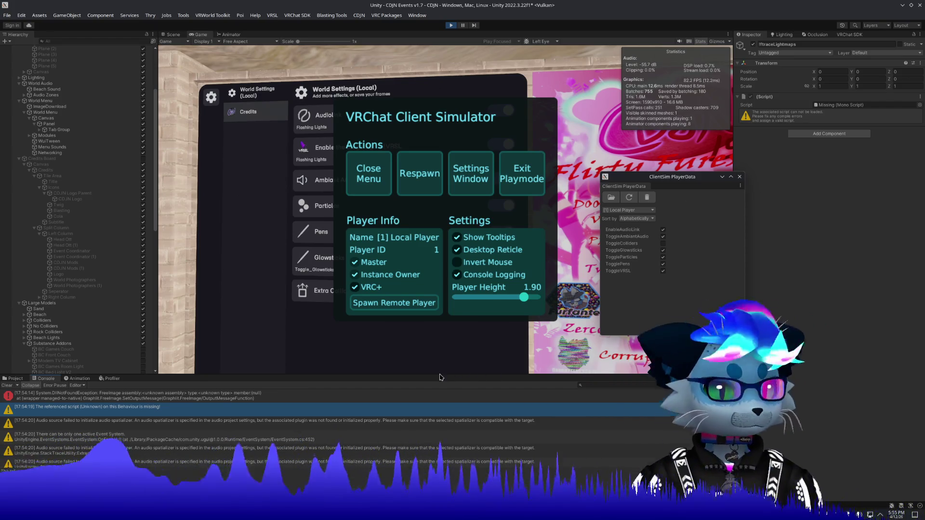
{"action": "scroll", "coordinate": [63, 301], "scroll_direction": "down", "scroll_amount": 5}
{"action": "scroll", "coordinate": [63, 301], "scroll_direction": "up", "scroll_amount": 10}
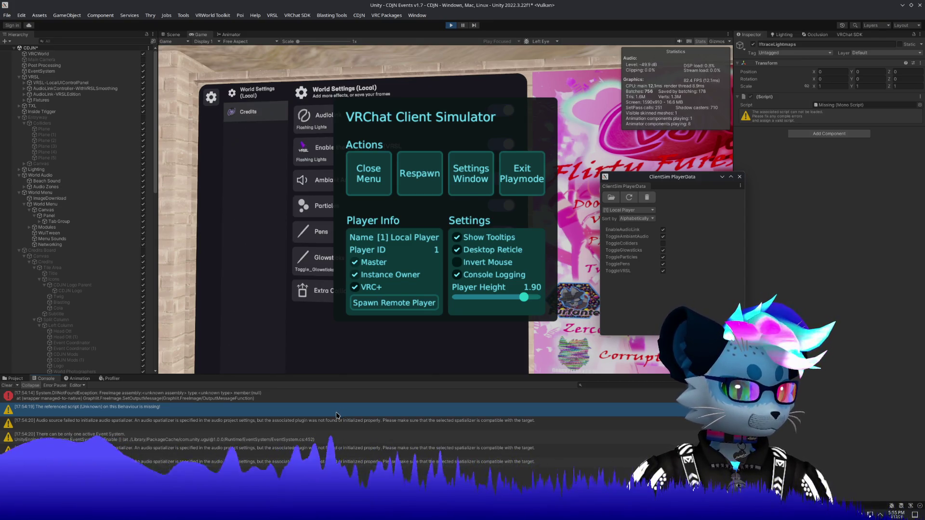
Step: Step through the remaining Console warnings, then exit play mode
{"action": "left_click", "coordinate": [334, 422]}
{"action": "left_click", "coordinate": [343, 410]}
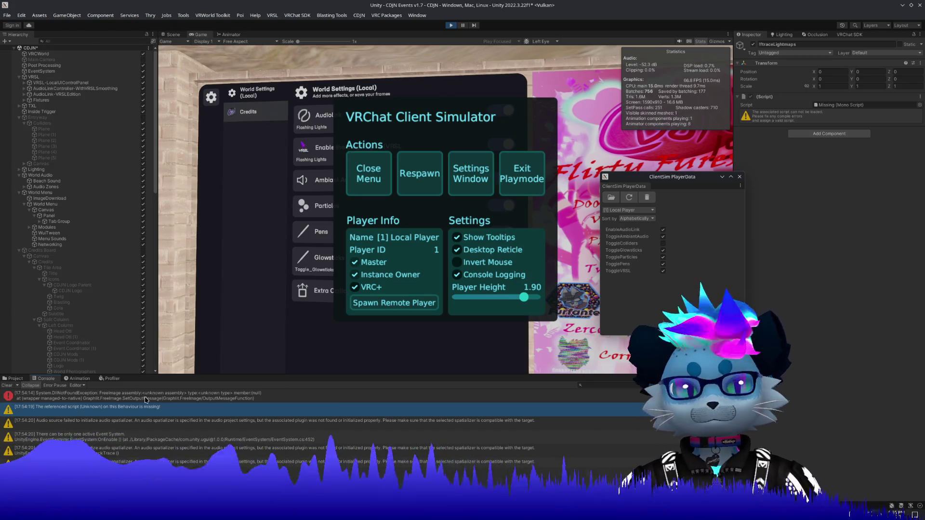
{"action": "key", "text": "Down"}
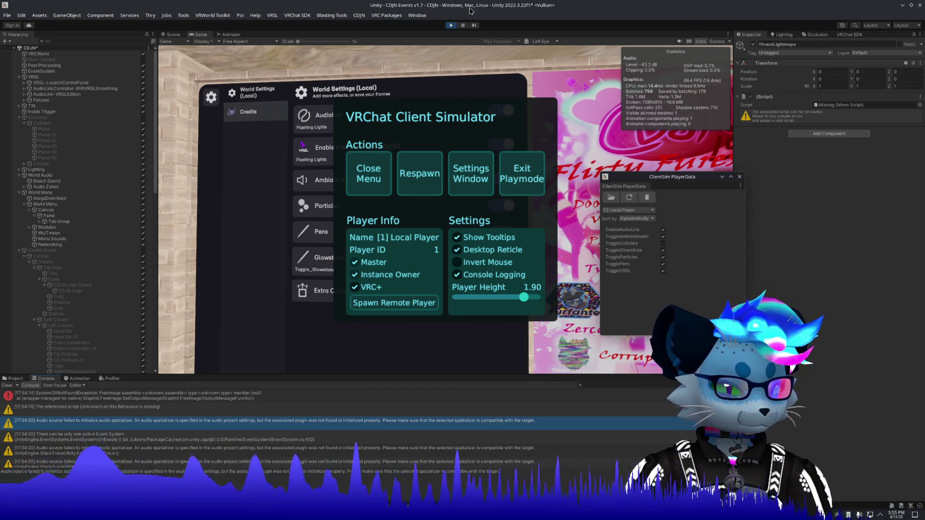
{"action": "left_click", "coordinate": [448, 29]}
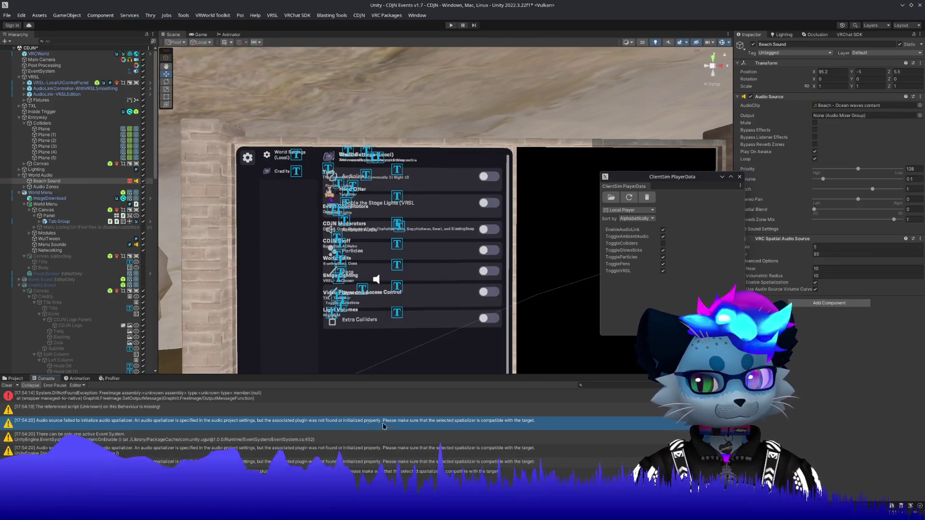
{"action": "left_click", "coordinate": [21, 16]}
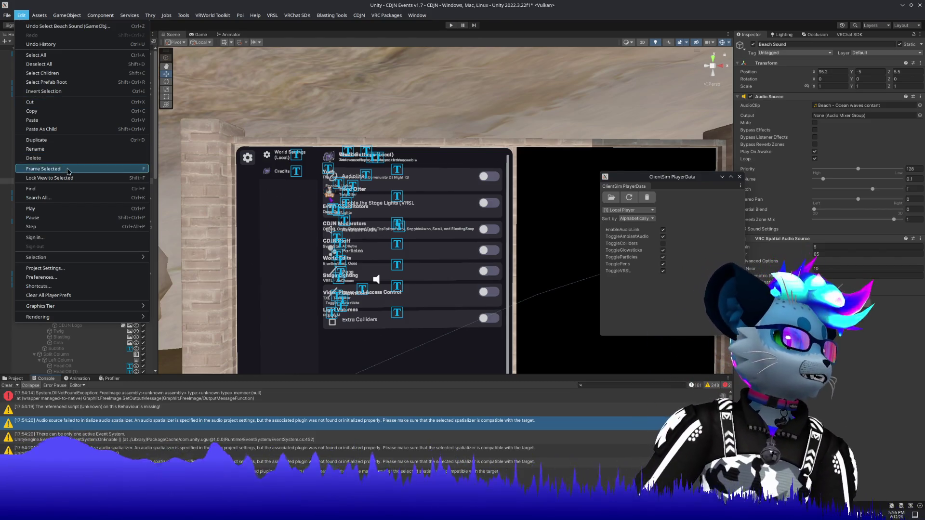
Step: Open Project Settings, centre and enlarge the window, and show the Audio page
{"action": "left_click", "coordinate": [70, 271]}
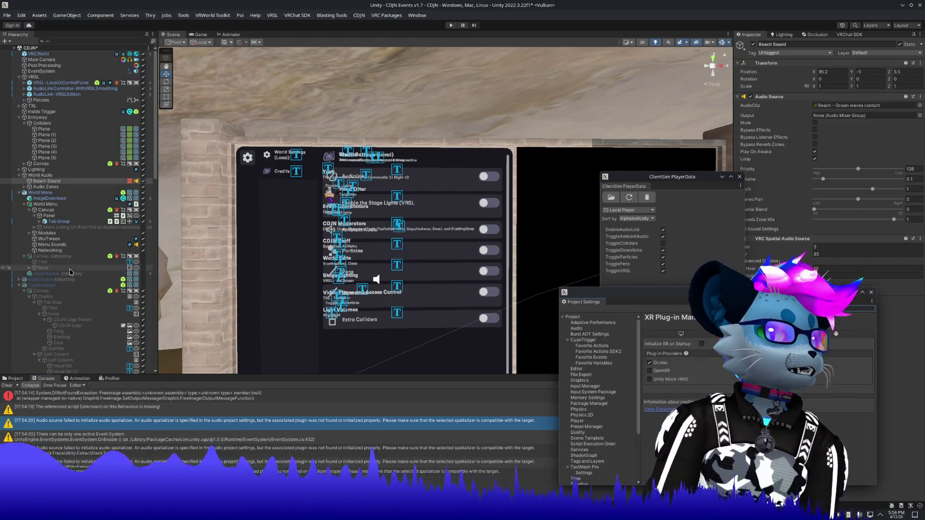
{"action": "mouse_move", "coordinate": [693, 292]}
{"action": "left_mouse_down"}
{"action": "mouse_move", "coordinate": [528, 168]}
{"action": "mouse_move", "coordinate": [508, 164]}
{"action": "left_mouse_up"}
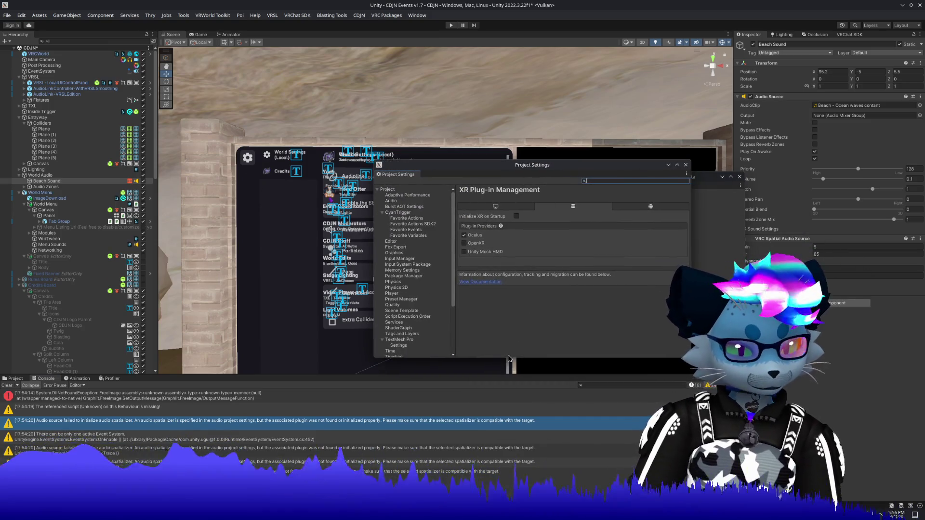
{"action": "left_click_drag", "start_coordinate": [509, 357], "coordinate": [509, 439]}
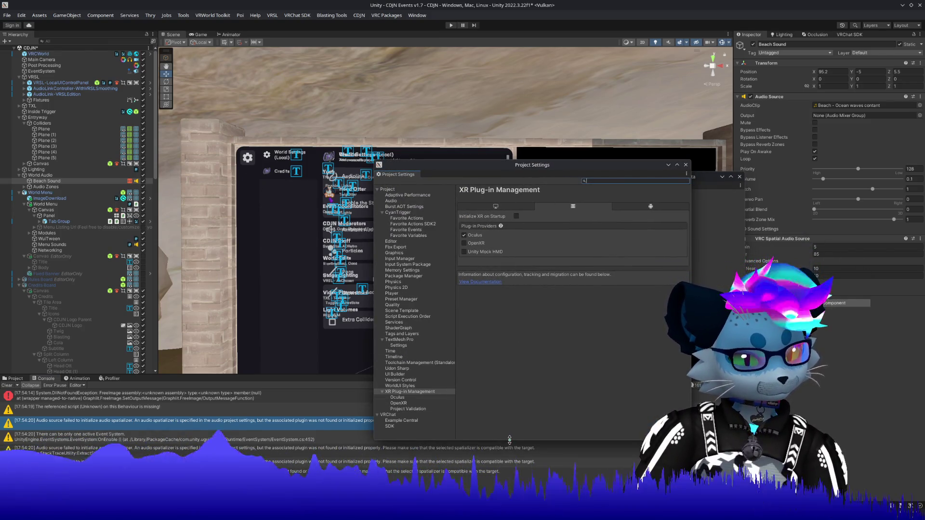
{"action": "left_click", "coordinate": [395, 201]}
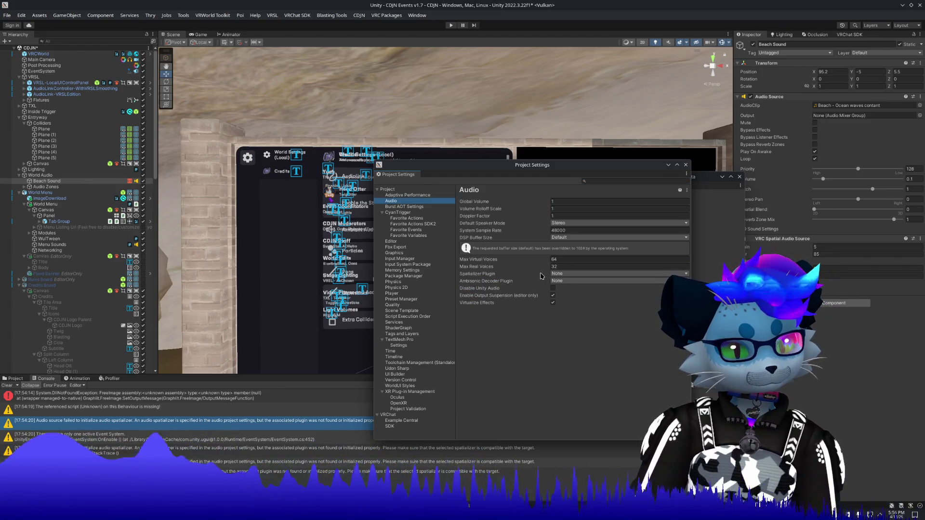
Step: Leave Spatializer Plugin and Ambisonic Decoder Plugin at None, then ping the spatializer warning's object
{"action": "left_click", "coordinate": [569, 278]}
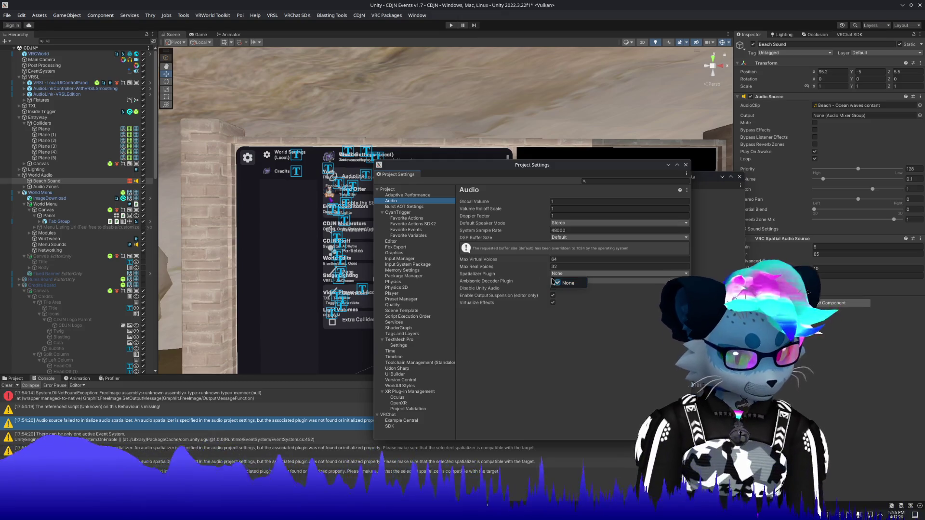
{"action": "left_click", "coordinate": [568, 284]}
{"action": "left_click", "coordinate": [568, 281]}
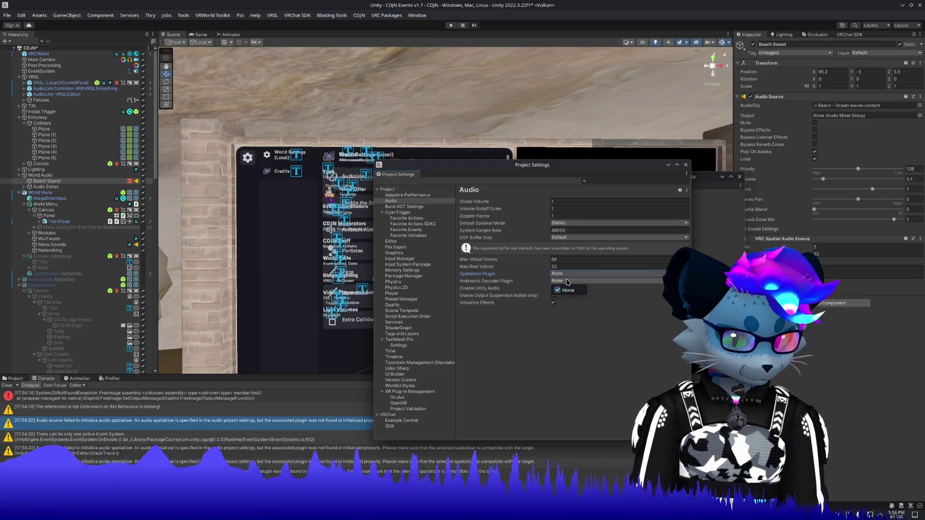
{"action": "left_click", "coordinate": [569, 367]}
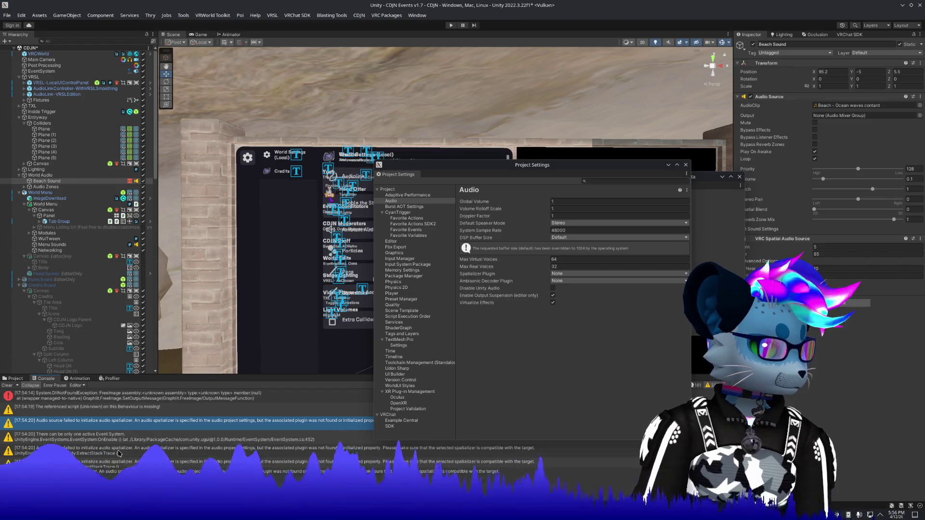
{"action": "left_click", "coordinate": [119, 453]}
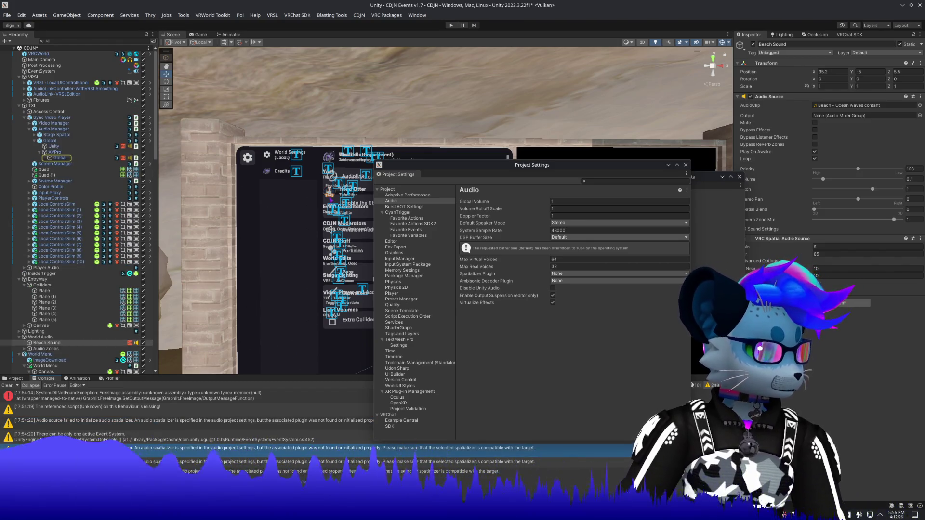
Step: Reset the VRC Spatial Audio Source component on the Global audio object
{"action": "left_click", "coordinate": [59, 157]}
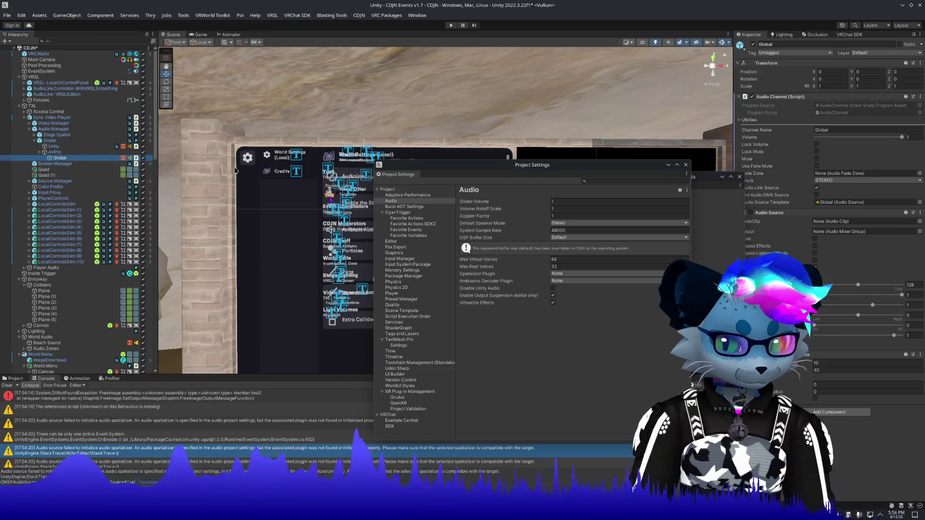
{"action": "right_click", "coordinate": [789, 356]}
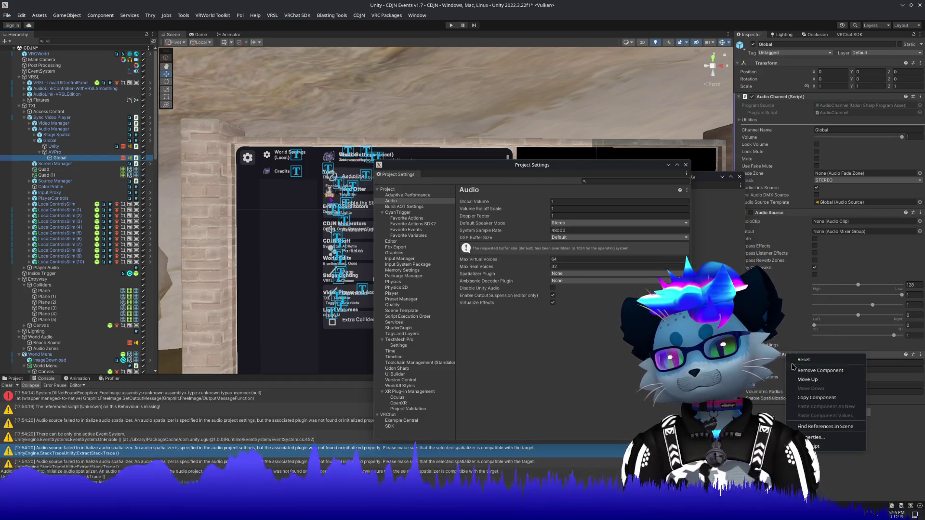
{"action": "left_click", "coordinate": [793, 362]}
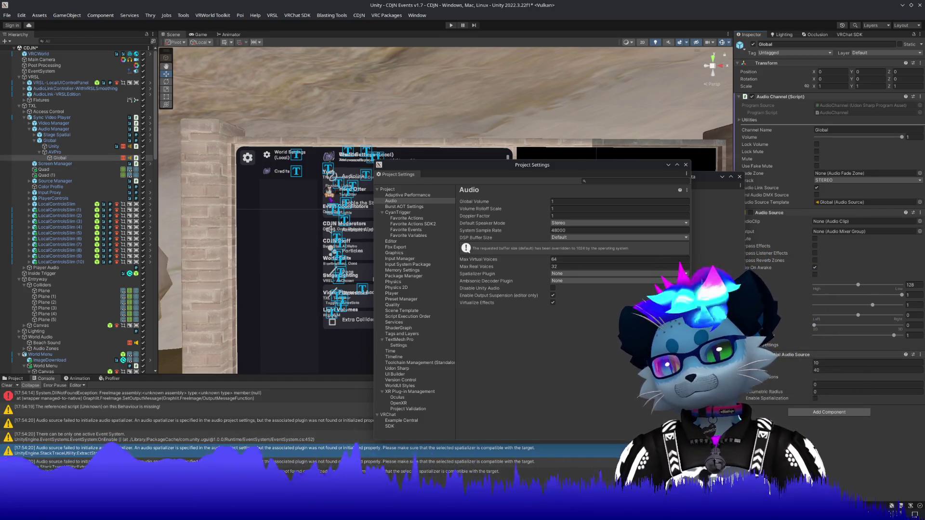
Step: Dismiss the KIO launch error, close Project Settings and open the Package Manager
{"action": "double_click", "coordinate": [290, 448]}
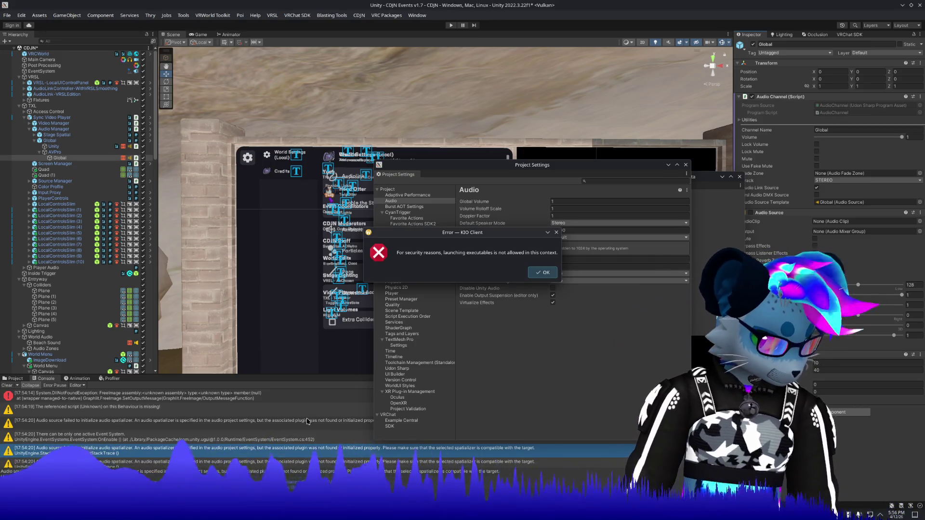
{"action": "left_click", "coordinate": [540, 273]}
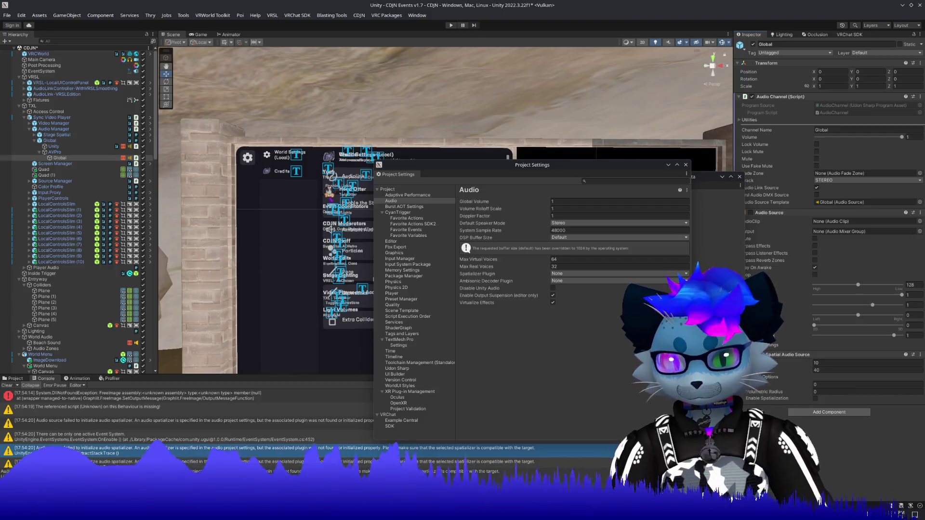
{"action": "left_click", "coordinate": [686, 165]}
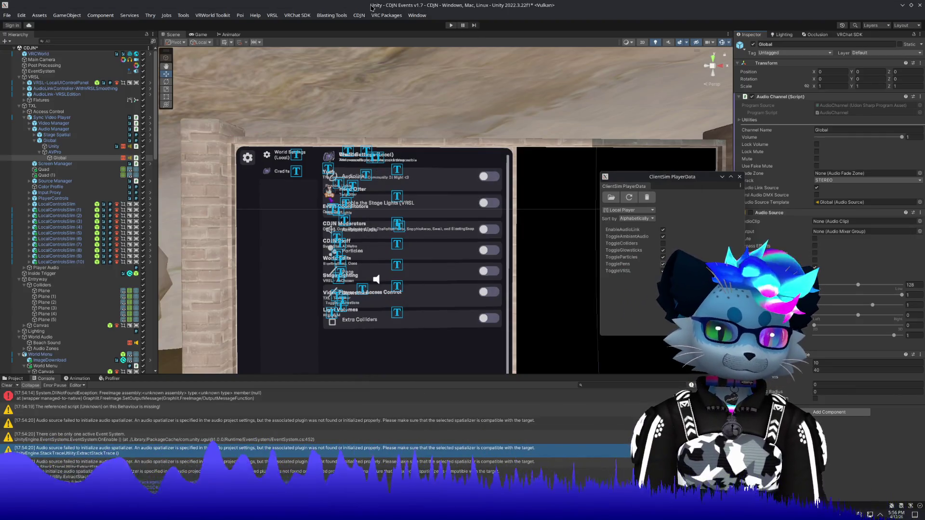
{"action": "left_click", "coordinate": [409, 16]}
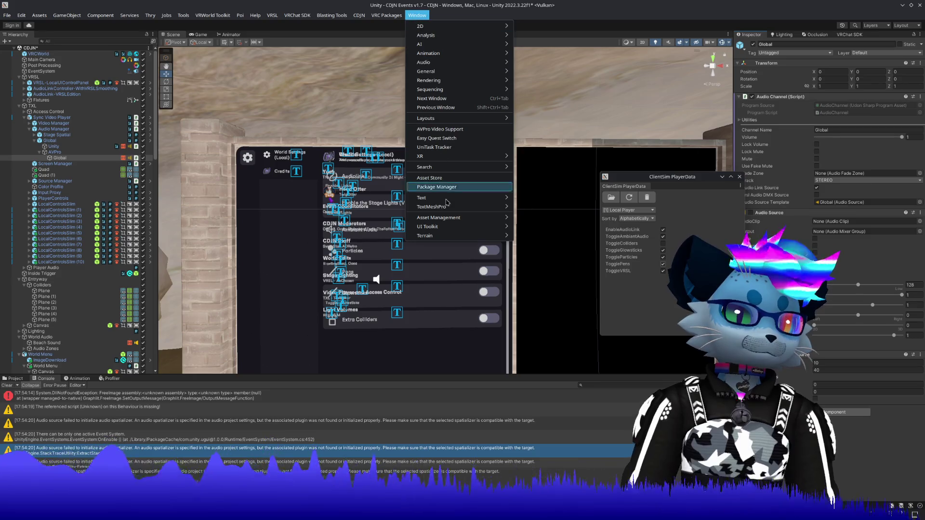
{"action": "left_click", "coordinate": [436, 187]}
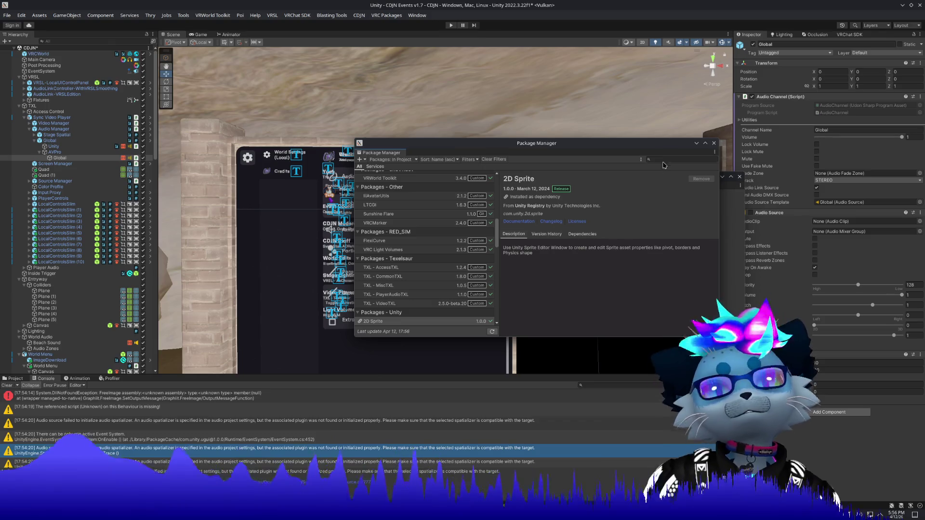
{"action": "left_click", "coordinate": [659, 161]}
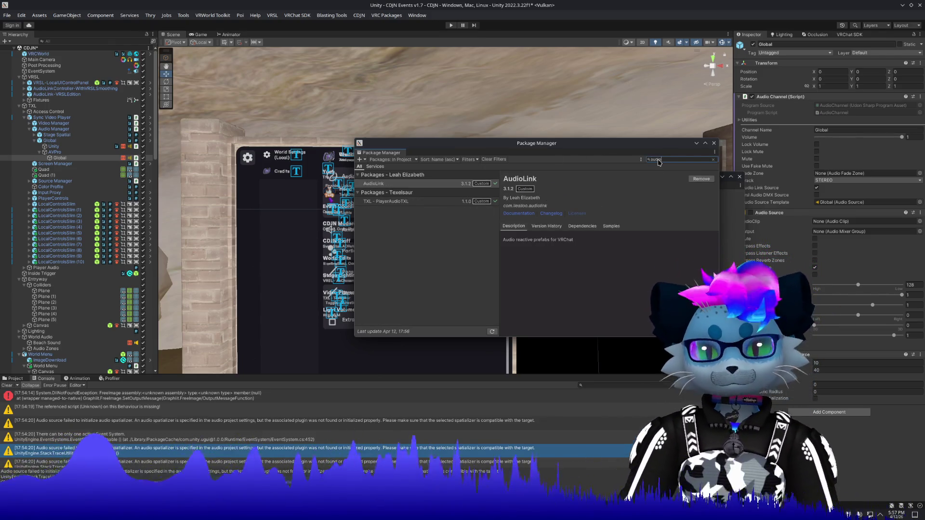
{"action": "type", "text": "io"}
{"action": "left_click", "coordinate": [392, 159]}
{"action": "left_click", "coordinate": [391, 168]}
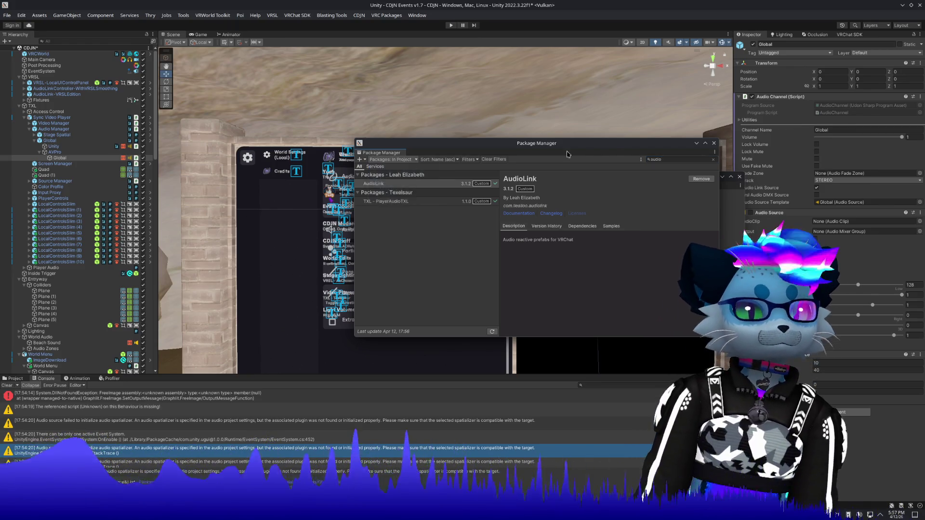
{"action": "left_click", "coordinate": [656, 160]}
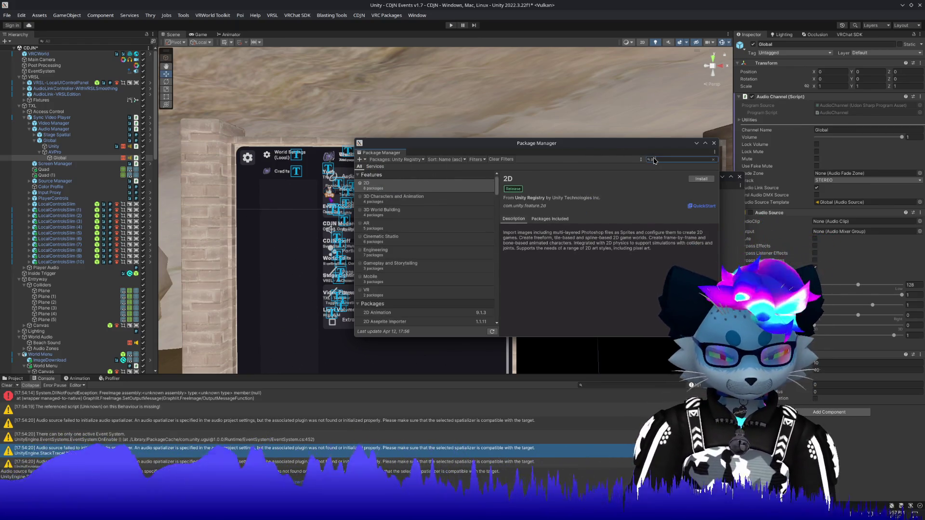
{"action": "type", "text": "udio"}
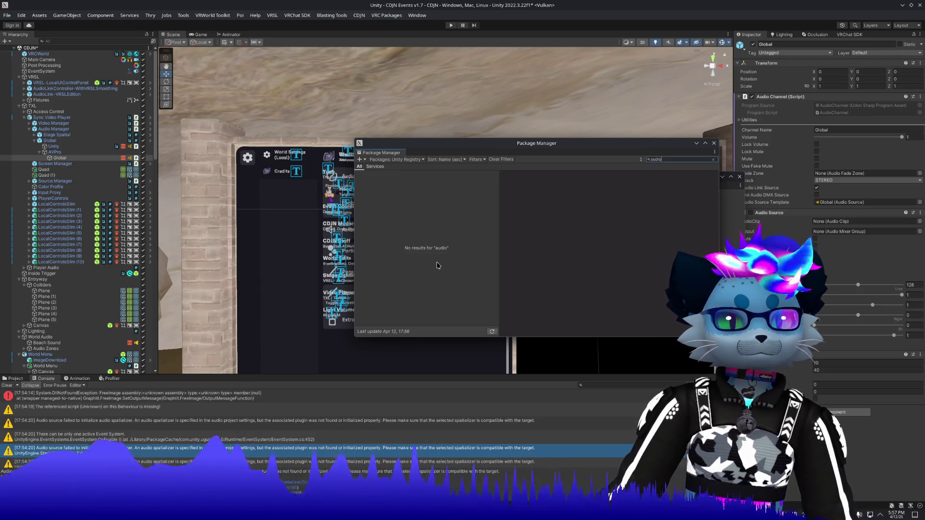
{"action": "left_click", "coordinate": [393, 160]}
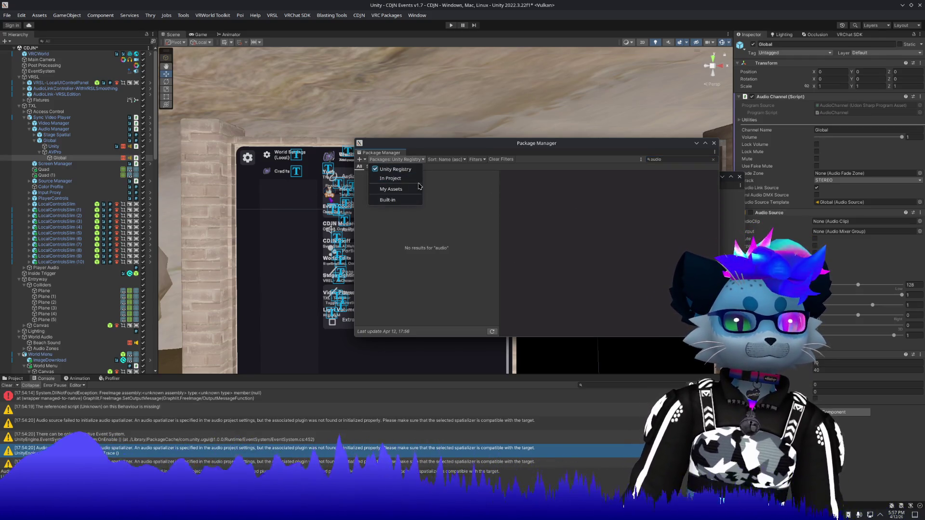
{"action": "left_click", "coordinate": [448, 198]}
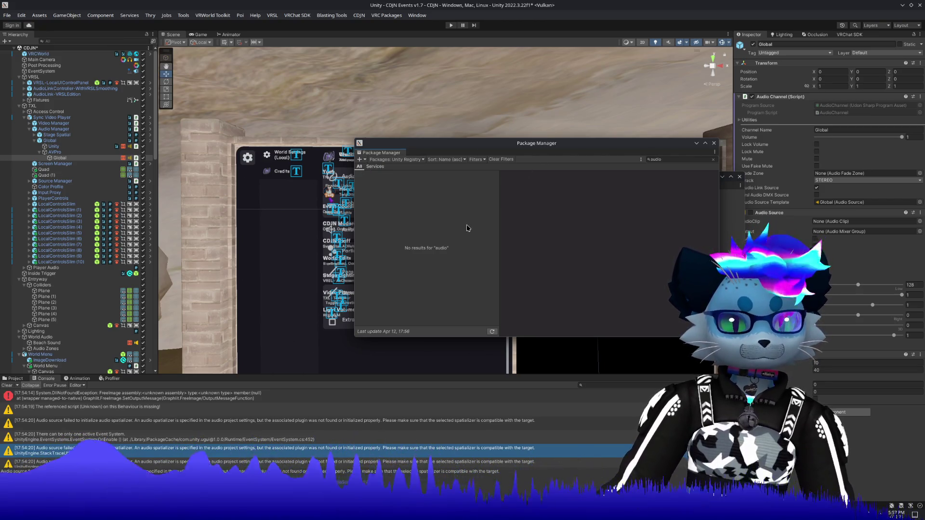
{"action": "left_click", "coordinate": [492, 332]}
{"action": "left_click", "coordinate": [666, 160]}
{"action": "type", "text": "onsp"}
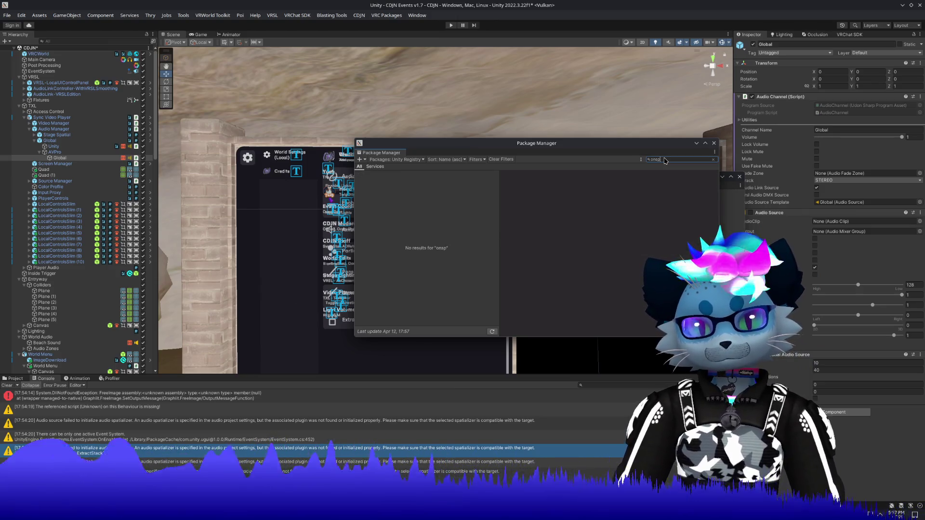
{"action": "key", "text": "BackSpace"}
{"action": "key", "text": "BackSpace"}
{"action": "key", "text": "BackSpace"}
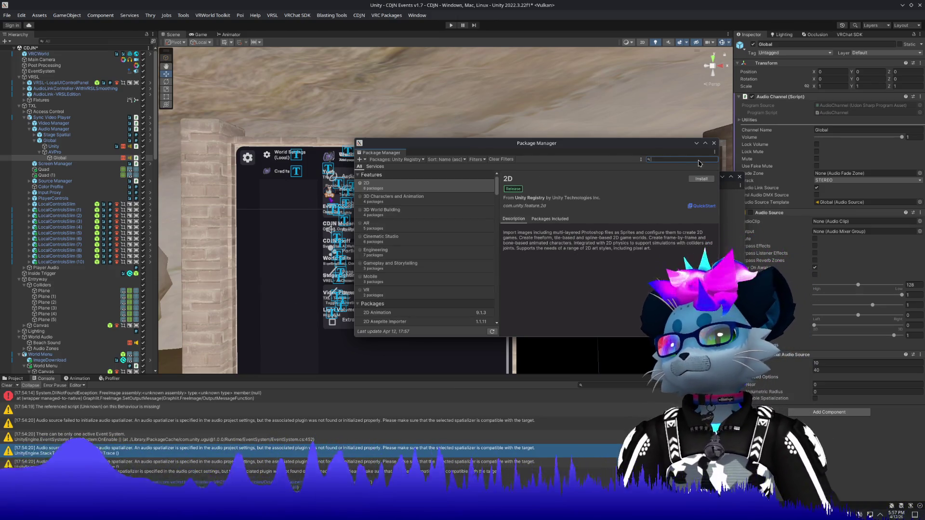
{"action": "left_click", "coordinate": [714, 143]}
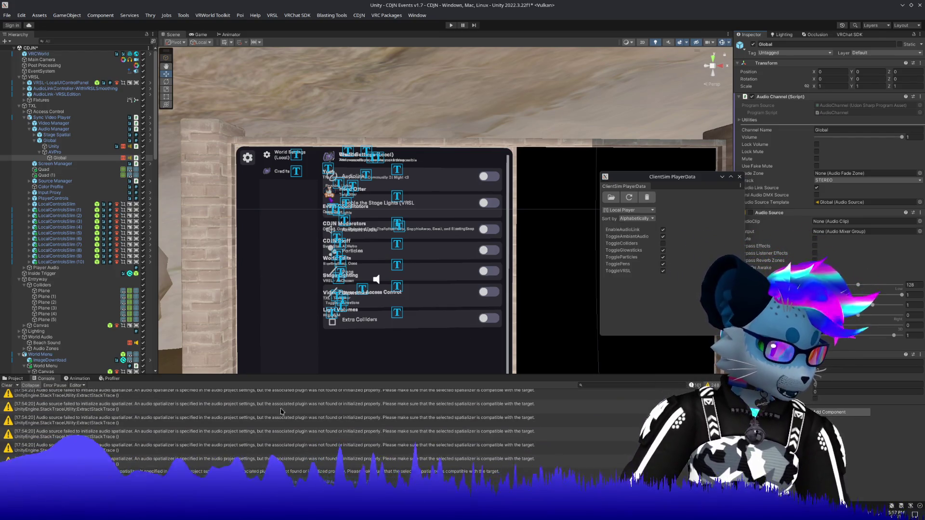
Step: Ping the warning's object, briefly open Global's properties panel, then reopen Project Settings on Audio
{"action": "left_click", "coordinate": [357, 448]}
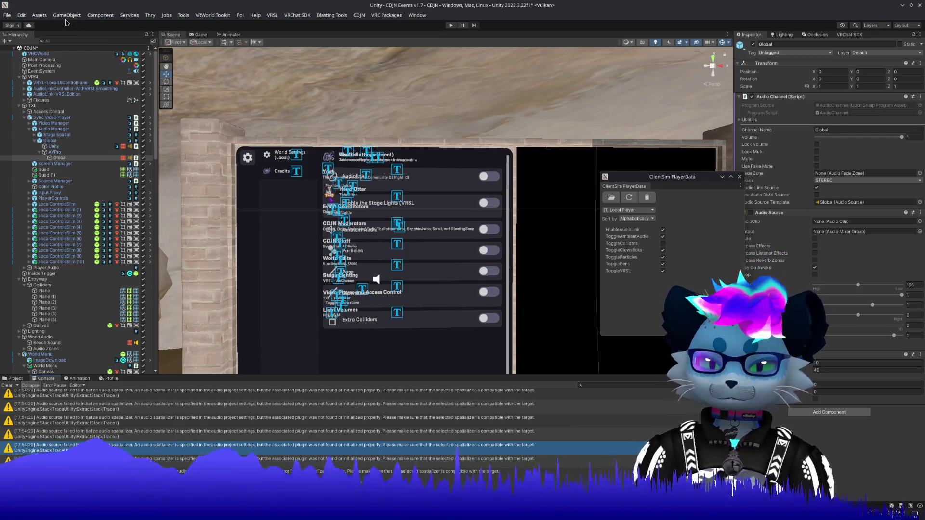
{"action": "left_click", "coordinate": [40, 16]}
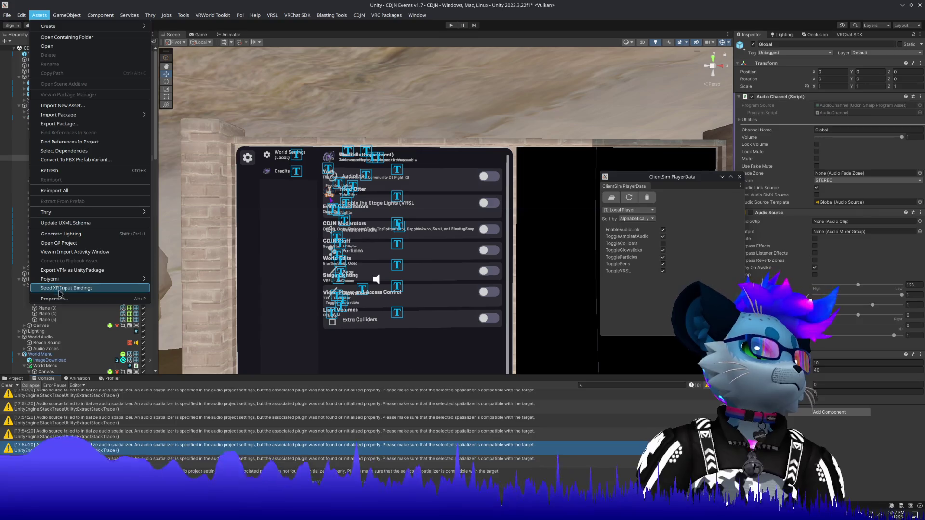
{"action": "left_click", "coordinate": [61, 299]}
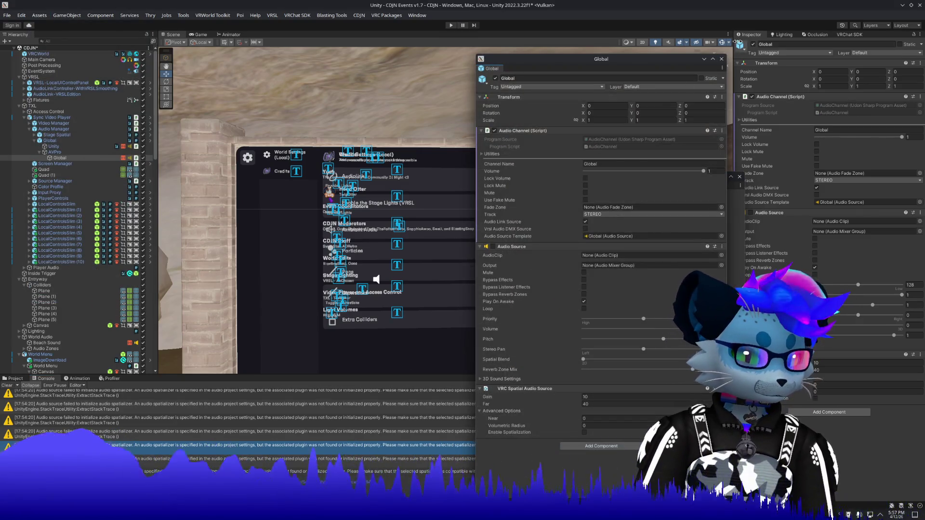
{"action": "left_click", "coordinate": [723, 59]}
{"action": "left_click", "coordinate": [21, 15]}
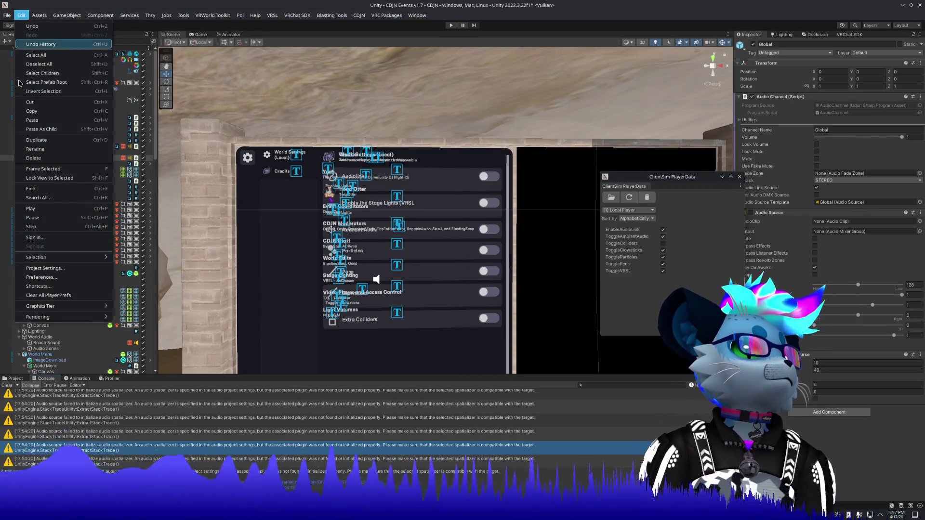
{"action": "left_click", "coordinate": [68, 268]}
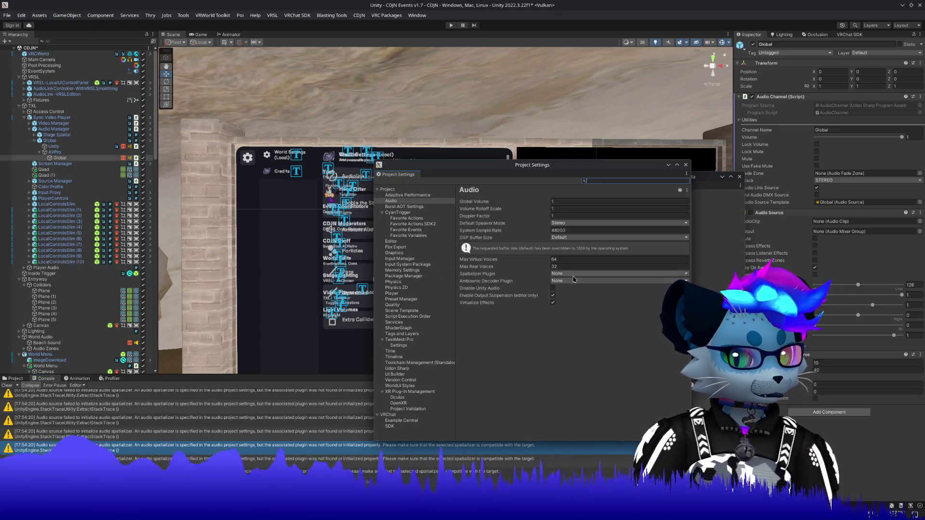
{"action": "left_click", "coordinate": [574, 283]}
Step: Keep Ambisonic Decoder at None, Speaker Mode at Stereo and DSP Buffer Size at Default
{"action": "left_click", "coordinate": [561, 289]}
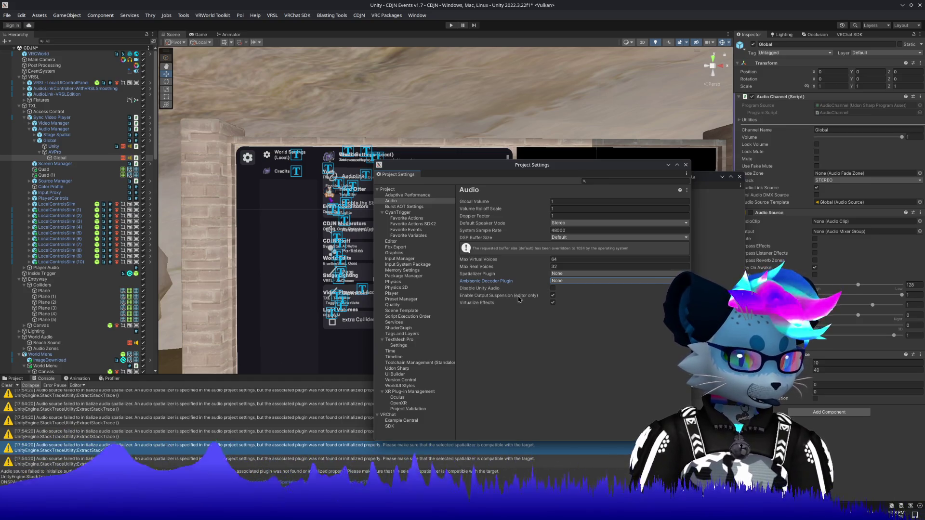
{"action": "mouse_move", "coordinate": [519, 299]}
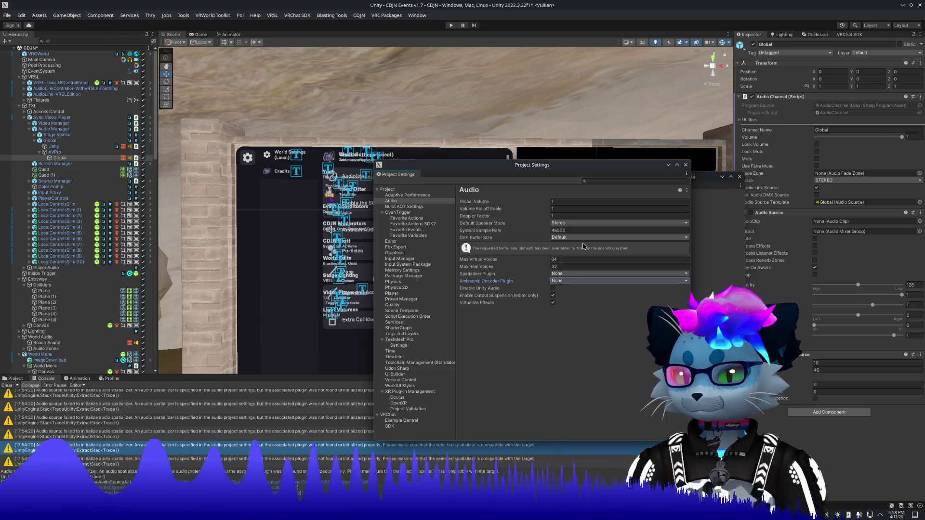
{"action": "left_click", "coordinate": [584, 224]}
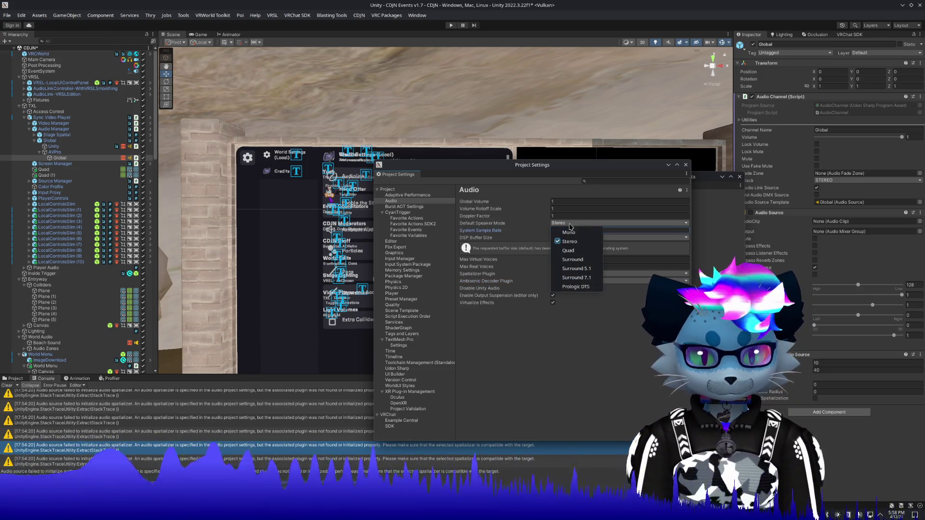
{"action": "left_click", "coordinate": [528, 232]}
{"action": "left_click", "coordinate": [551, 238]}
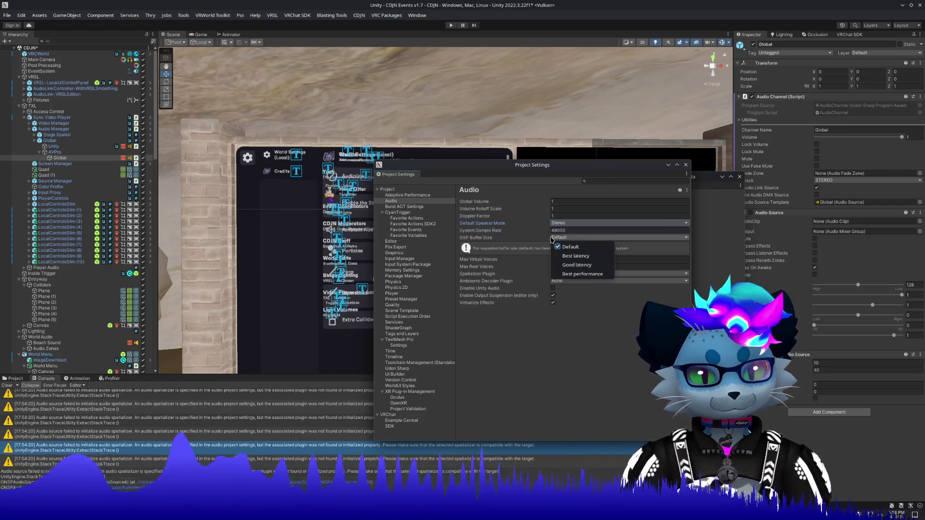
{"action": "left_click", "coordinate": [517, 241]}
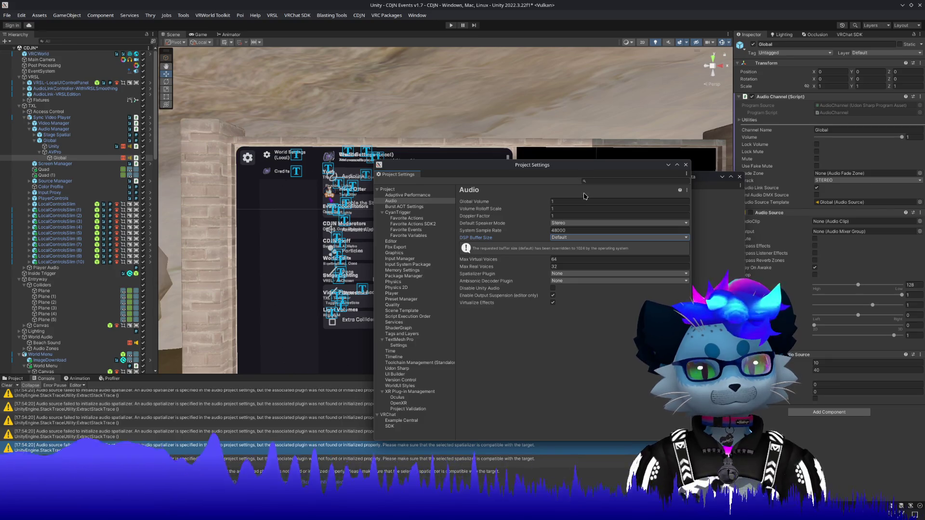
Step: Filter settings by 'audio' and browse the Memory Settings page's editor and player allocators
{"action": "left_click", "coordinate": [598, 181]}
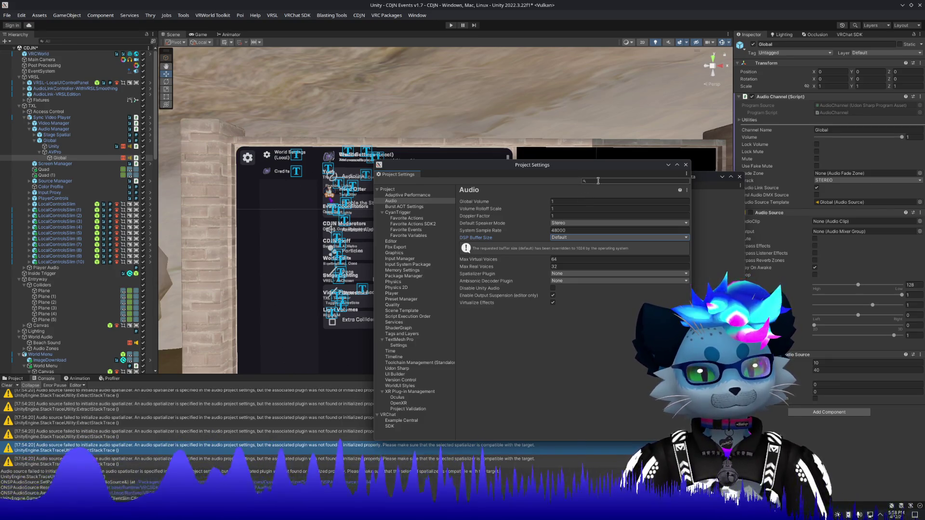
{"action": "type", "text": "audio"}
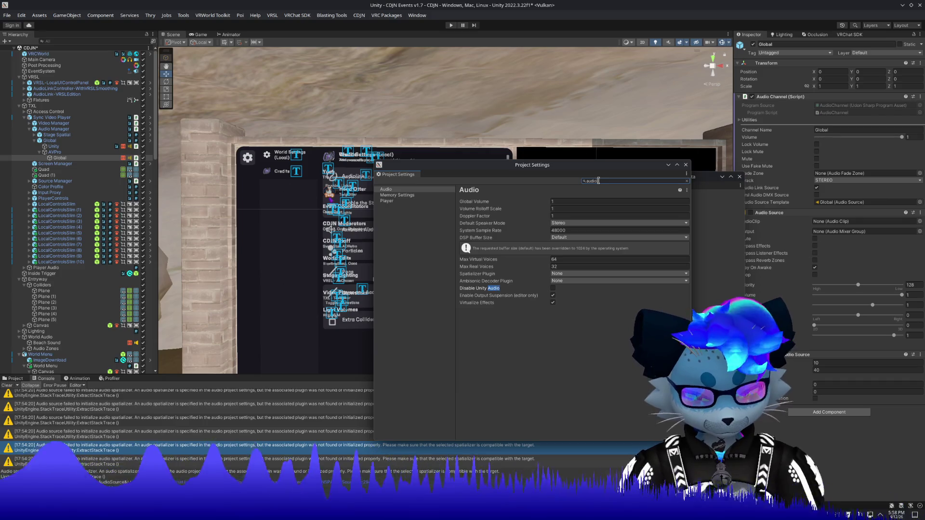
{"action": "left_click", "coordinate": [422, 197]}
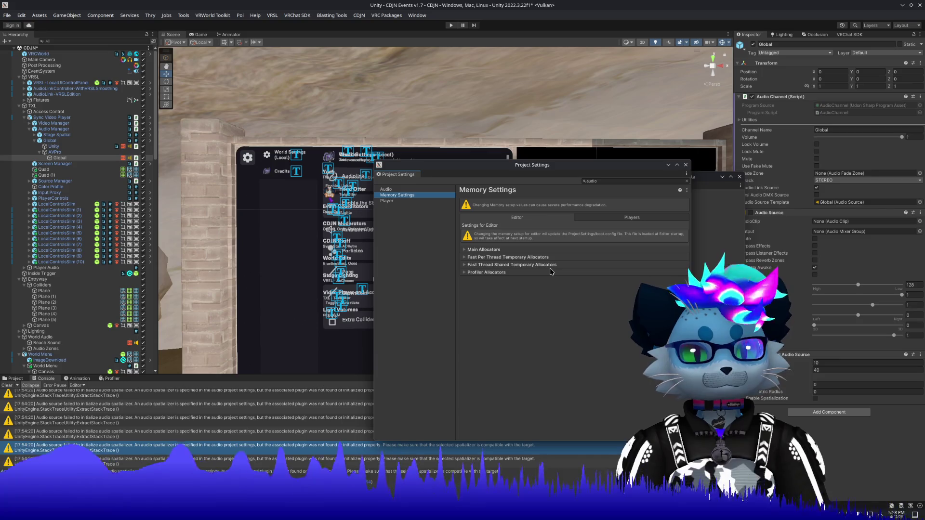
{"action": "left_click", "coordinate": [593, 220]}
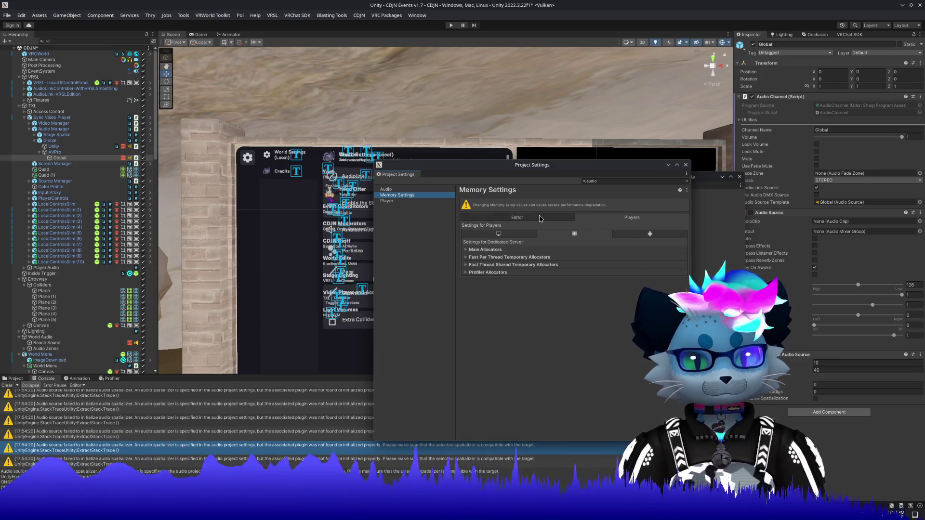
{"action": "left_click", "coordinate": [541, 218]}
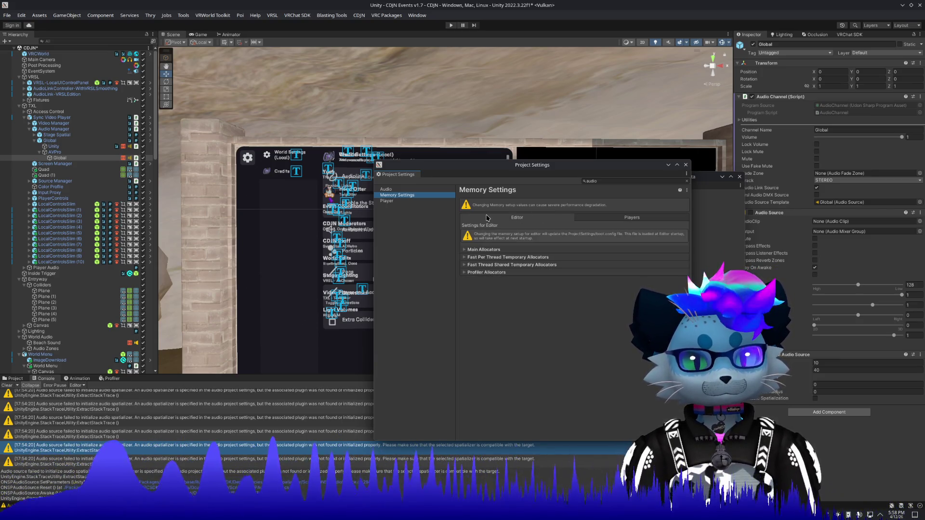
{"action": "left_click", "coordinate": [494, 251]}
{"action": "left_click", "coordinate": [494, 251]}
Step: Open the Player page, search 'spac', and review then collapse its Other Settings section
{"action": "left_click", "coordinate": [396, 201]}
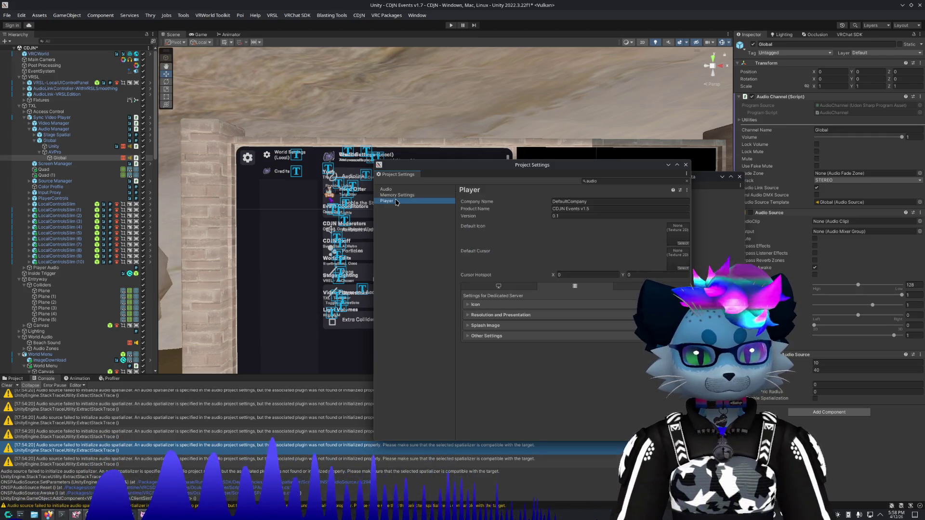
{"action": "left_click", "coordinate": [636, 181]}
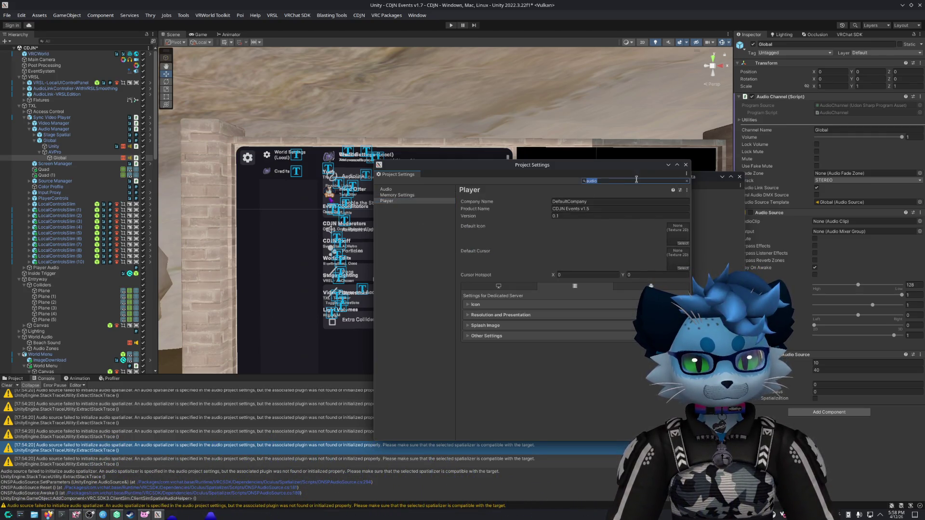
{"action": "type", "text": "spac"}
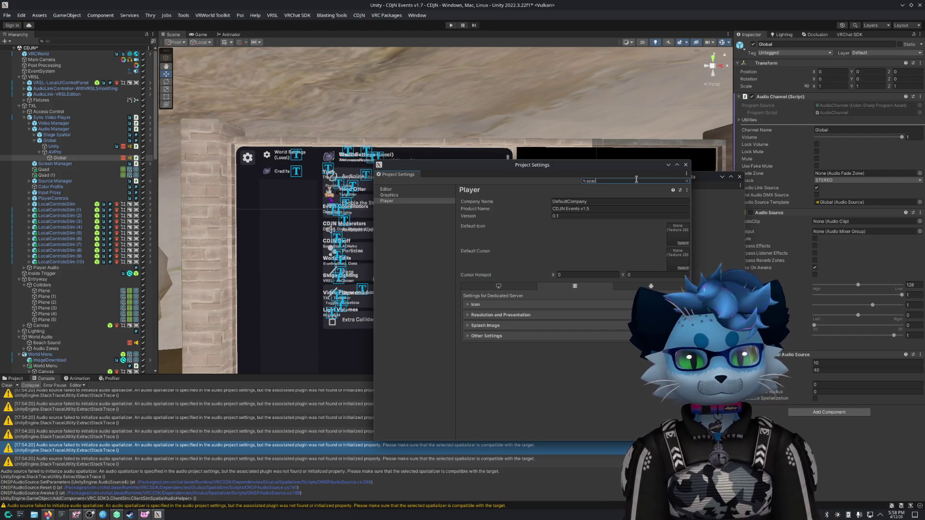
{"action": "left_click", "coordinate": [479, 337]}
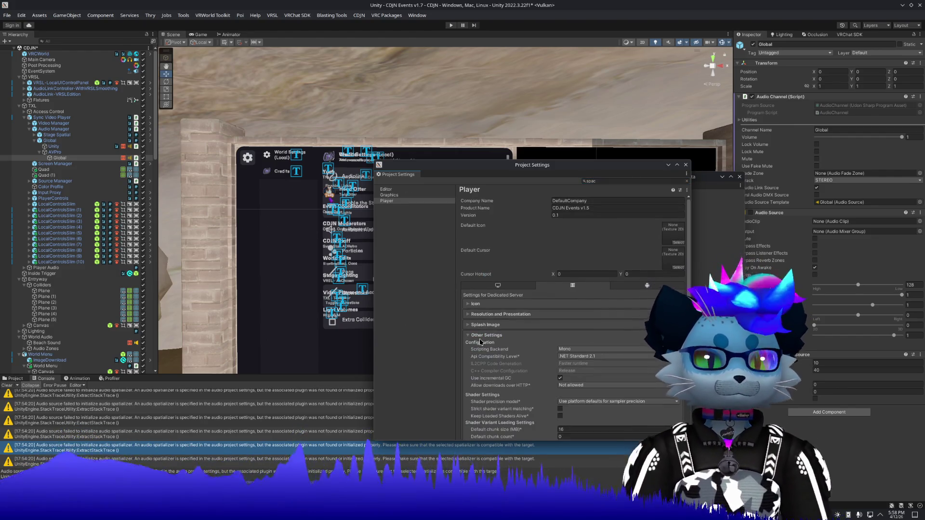
{"action": "scroll", "coordinate": [517, 355], "scroll_direction": "down", "scroll_amount": 2}
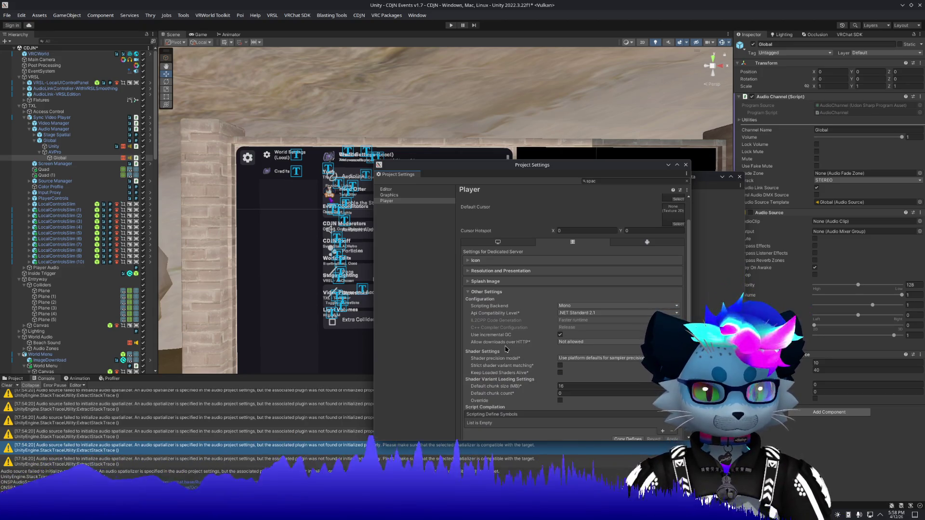
{"action": "scroll", "coordinate": [510, 351], "scroll_direction": "down", "scroll_amount": 5}
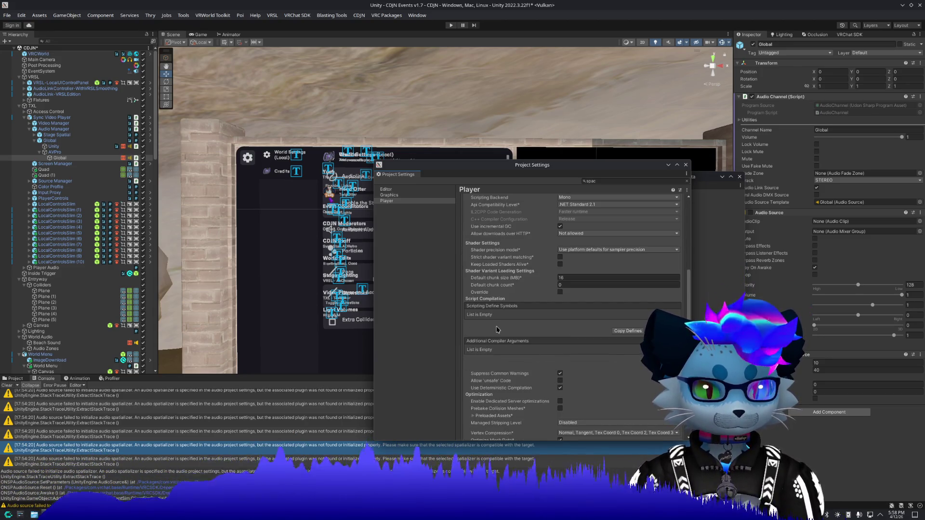
{"action": "scroll", "coordinate": [502, 320], "scroll_direction": "down", "scroll_amount": 4}
{"action": "scroll", "coordinate": [512, 281], "scroll_direction": "down", "scroll_amount": 1}
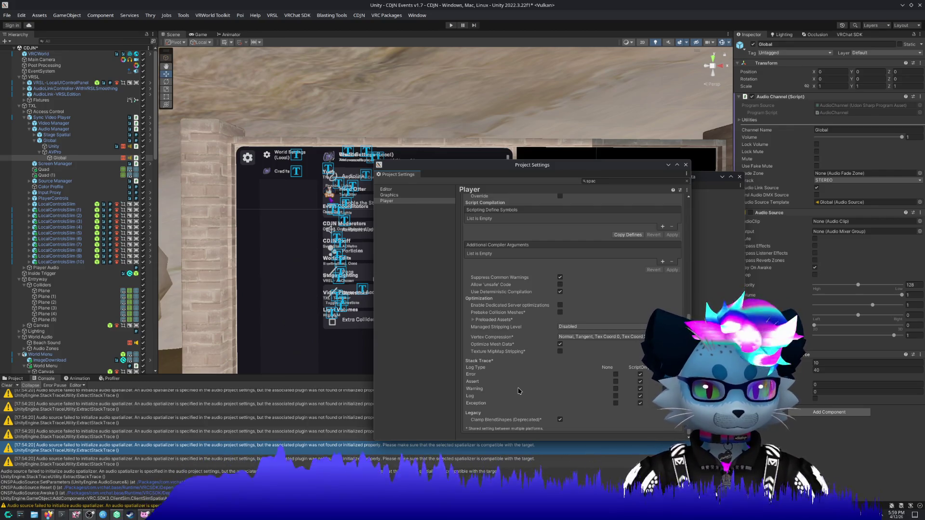
{"action": "mouse_move", "coordinate": [513, 352]}
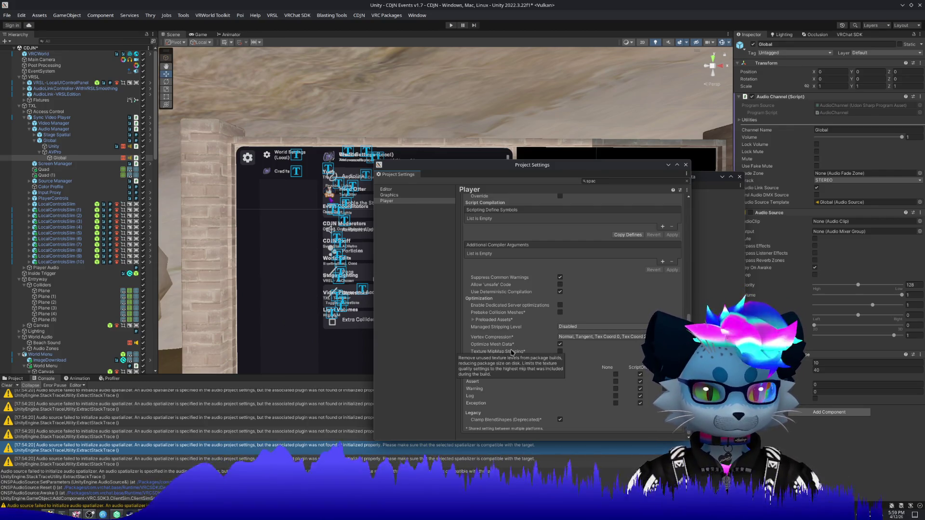
{"action": "scroll", "coordinate": [513, 352], "scroll_direction": "up", "scroll_amount": 1}
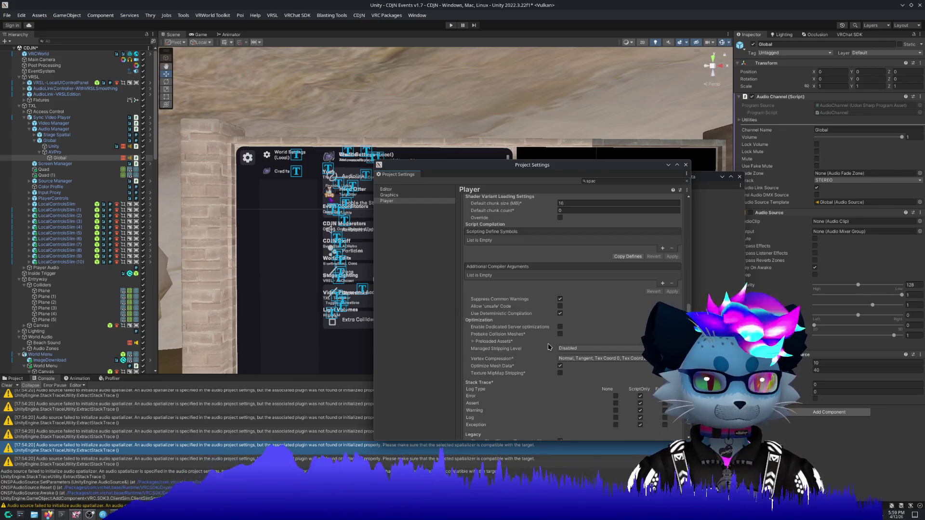
{"action": "mouse_move", "coordinate": [470, 346]}
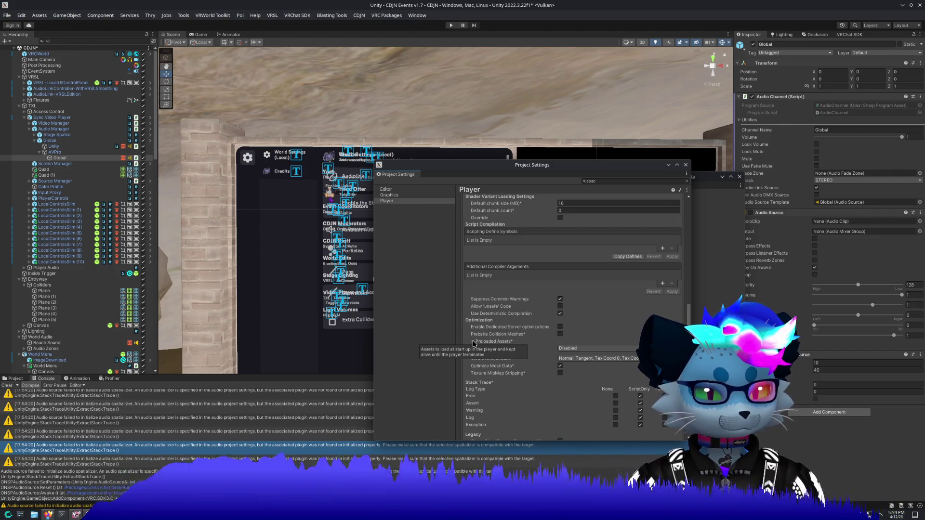
{"action": "scroll", "coordinate": [473, 343], "scroll_direction": "up", "scroll_amount": 4}
{"action": "scroll", "coordinate": [474, 343], "scroll_direction": "up", "scroll_amount": 1}
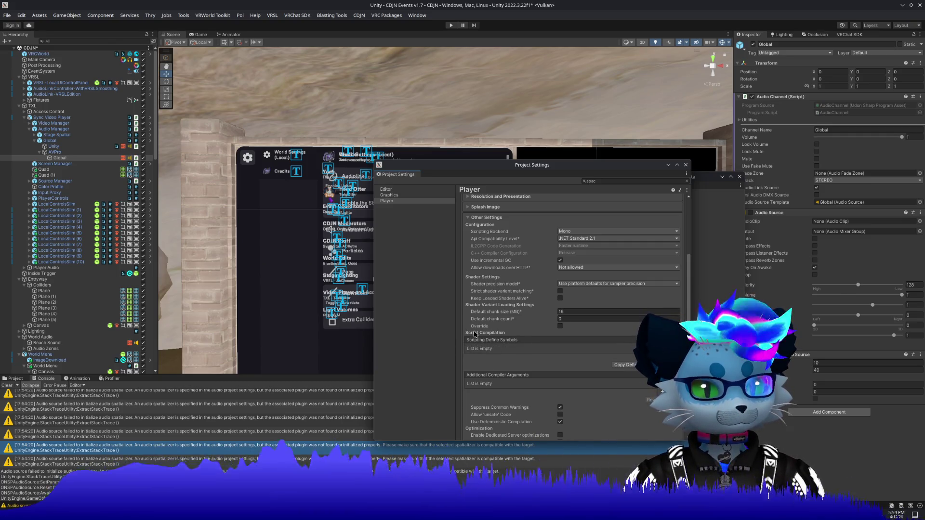
{"action": "scroll", "coordinate": [478, 329], "scroll_direction": "up", "scroll_amount": 2}
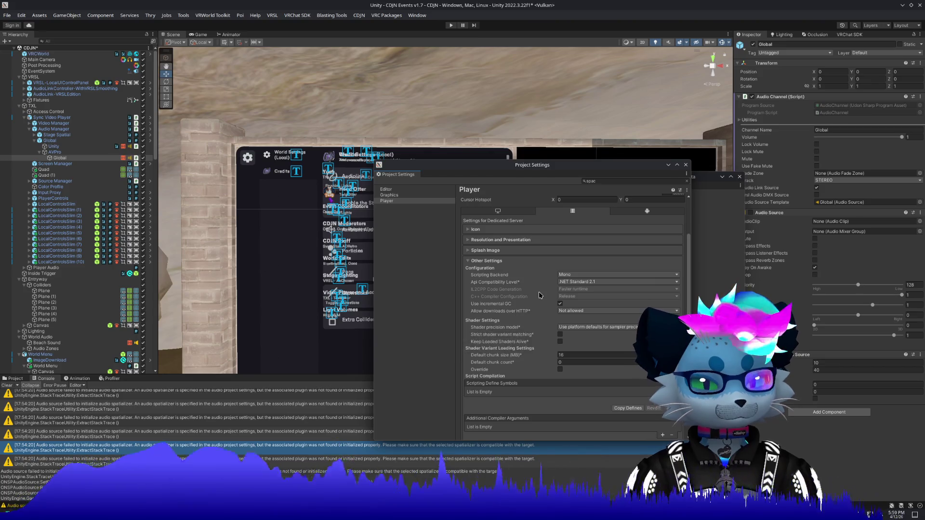
{"action": "left_click", "coordinate": [477, 261]}
Step: Expand and collapse the Player's Icon, Resolution and Presentation, and Splash Image sections
{"action": "left_click", "coordinate": [485, 326]}
{"action": "left_click", "coordinate": [488, 305]}
{"action": "left_click", "coordinate": [498, 287]}
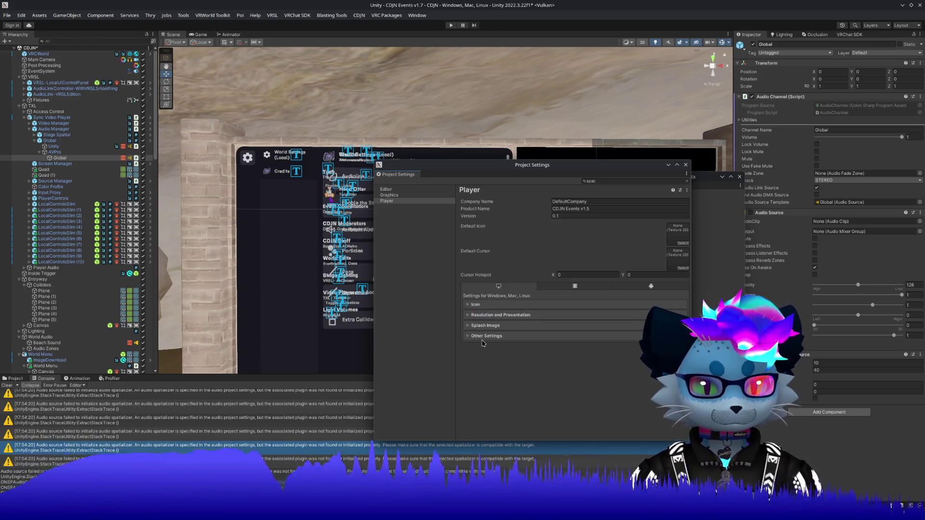
{"action": "left_click", "coordinate": [479, 304]}
{"action": "left_click", "coordinate": [479, 304]}
{"action": "left_click", "coordinate": [483, 315]}
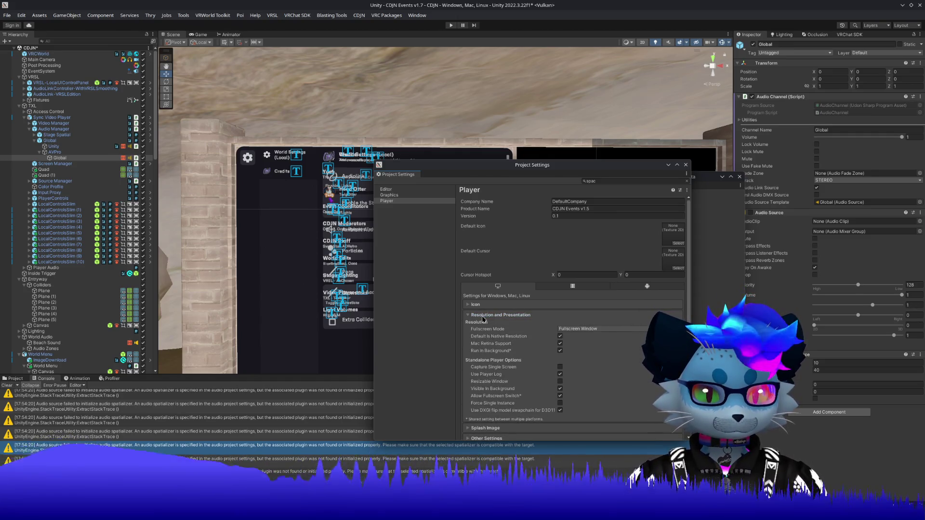
{"action": "left_click", "coordinate": [483, 316]}
{"action": "left_click", "coordinate": [485, 325]}
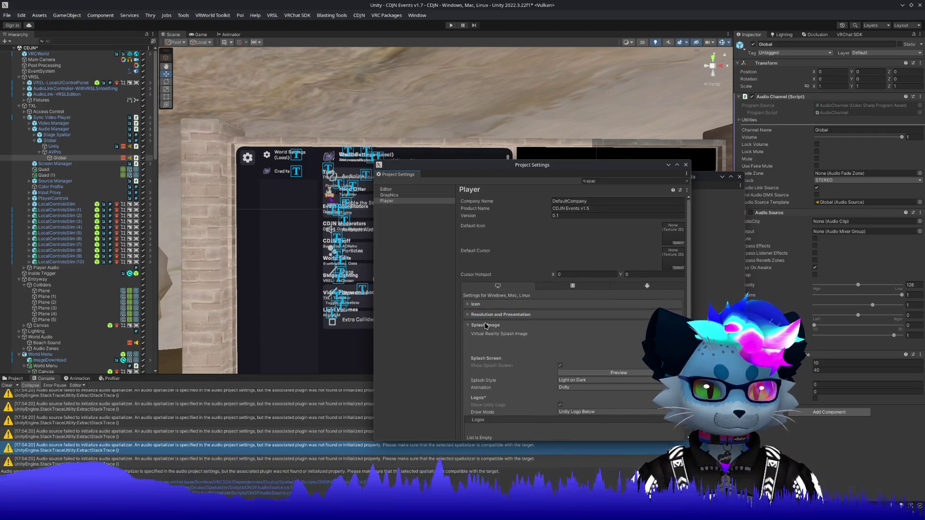
{"action": "left_click", "coordinate": [486, 326]}
Step: Expand Other Settings and scroll to the Scripting Define Symbols, TFS through VIDEO_TXL
{"action": "left_click", "coordinate": [485, 336]}
{"action": "scroll", "coordinate": [484, 336], "scroll_direction": "down", "scroll_amount": 3}
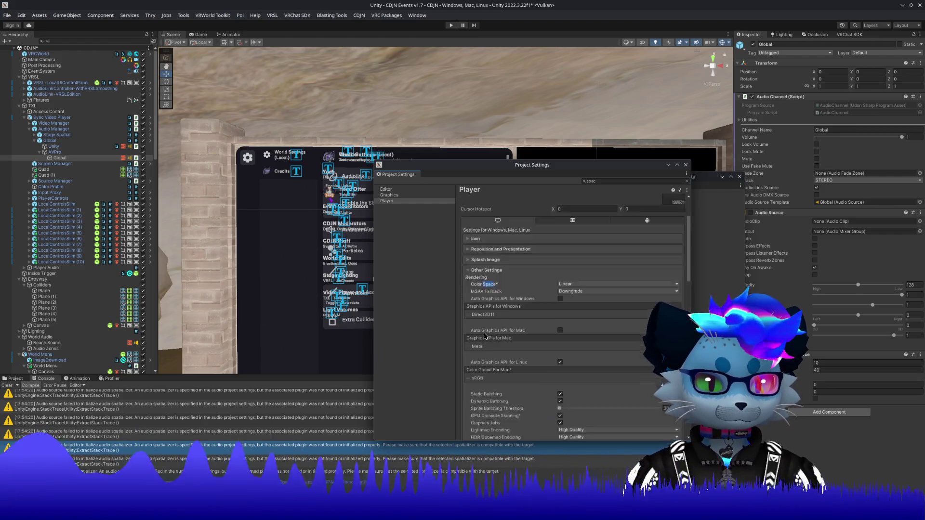
{"action": "scroll", "coordinate": [485, 336], "scroll_direction": "down", "scroll_amount": 2}
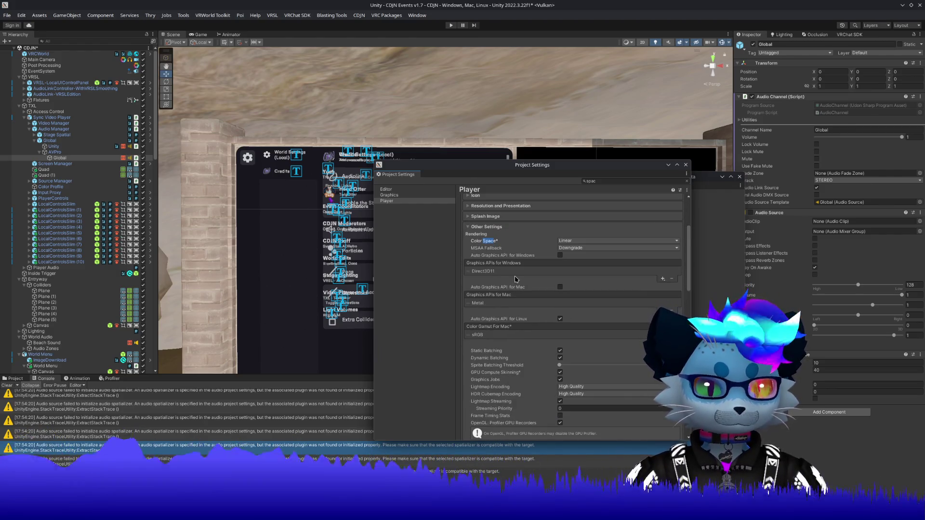
{"action": "scroll", "coordinate": [515, 281], "scroll_direction": "down", "scroll_amount": 5}
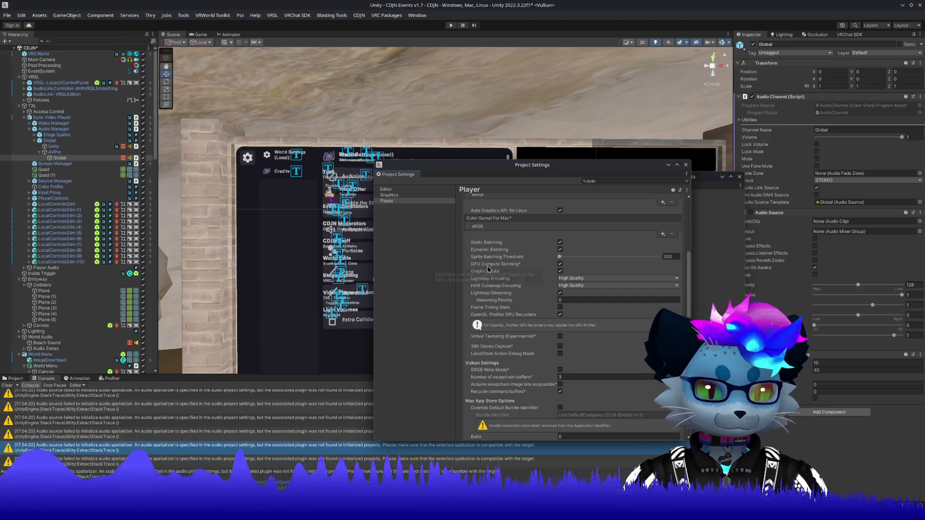
{"action": "scroll", "coordinate": [488, 269], "scroll_direction": "down", "scroll_amount": 2}
{"action": "scroll", "coordinate": [488, 268], "scroll_direction": "down", "scroll_amount": 1}
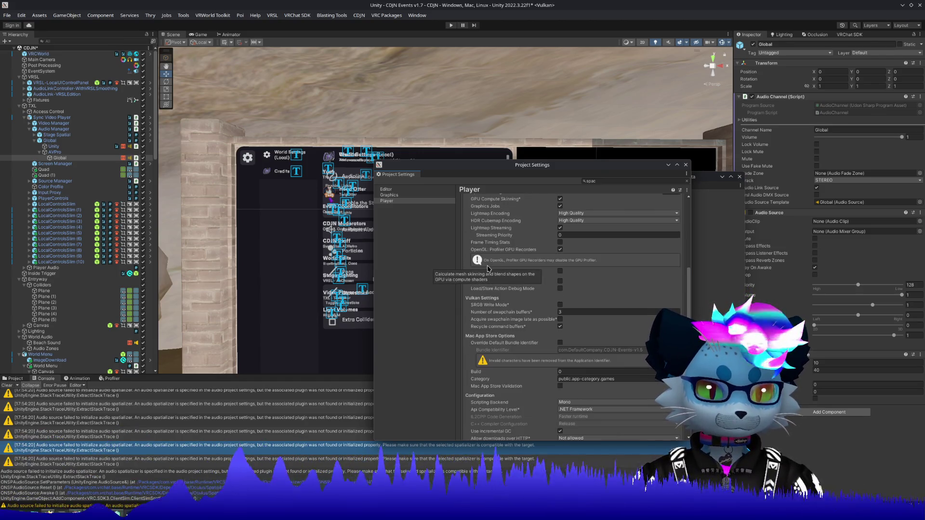
{"action": "mouse_move", "coordinate": [490, 306]}
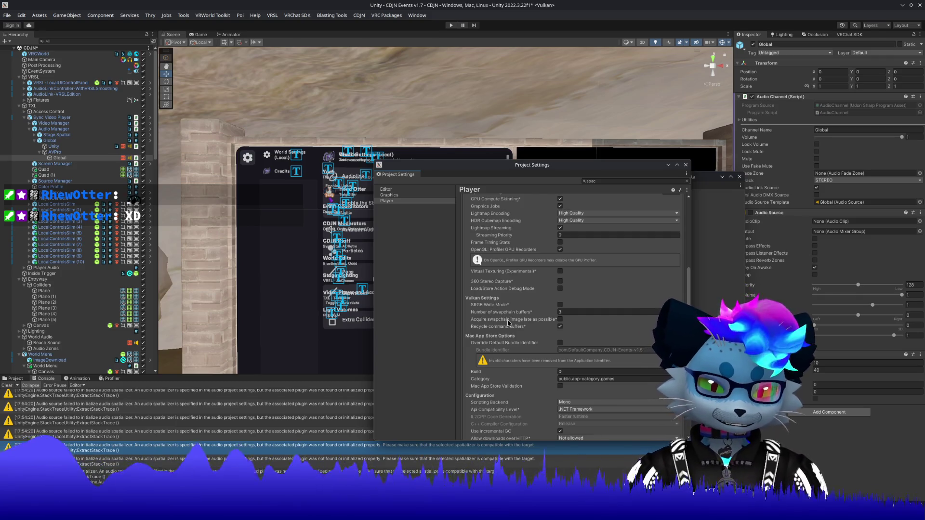
{"action": "scroll", "coordinate": [497, 331], "scroll_direction": "down", "scroll_amount": 1}
{"action": "scroll", "coordinate": [496, 331], "scroll_direction": "down", "scroll_amount": 2}
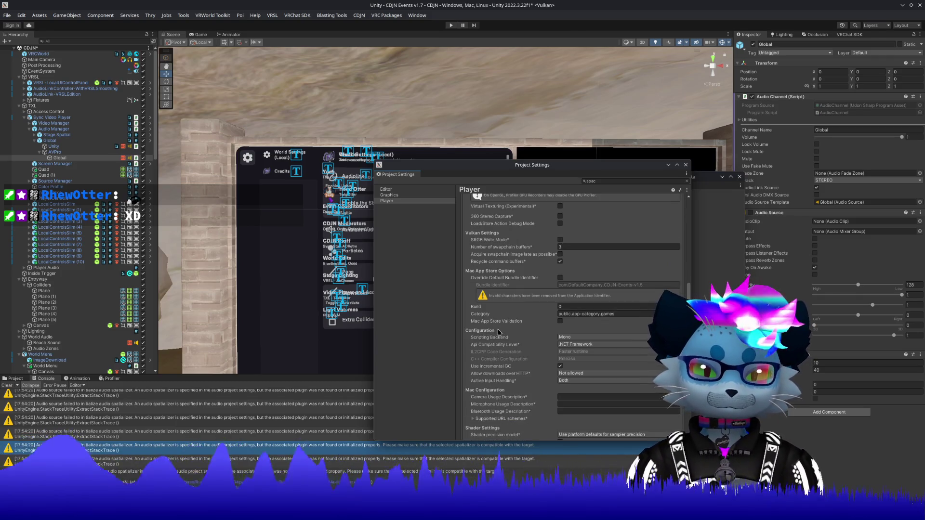
{"action": "scroll", "coordinate": [499, 333], "scroll_direction": "down", "scroll_amount": 3}
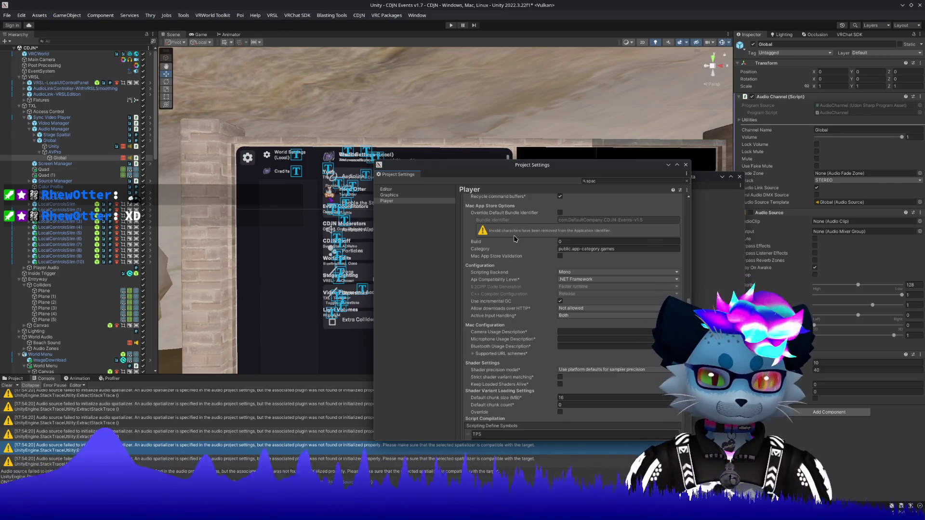
{"action": "scroll", "coordinate": [515, 238], "scroll_direction": "down", "scroll_amount": 4}
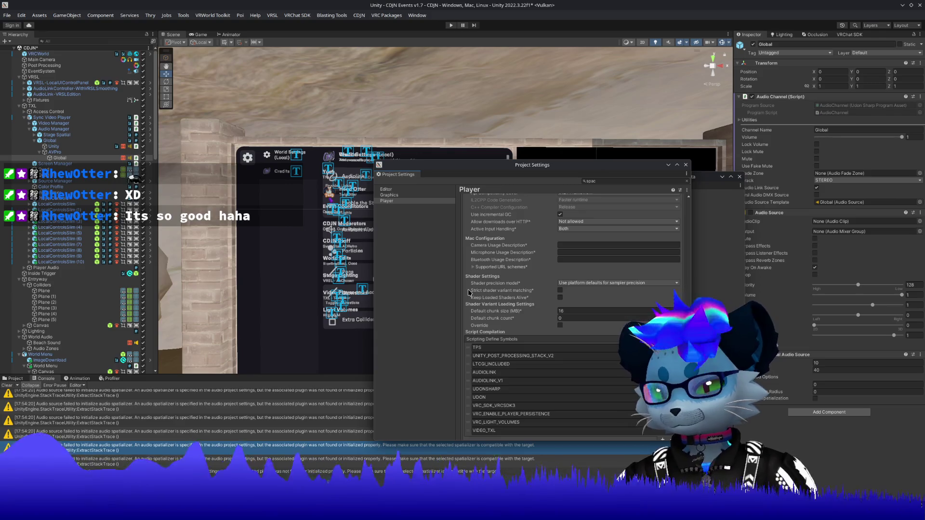
{"action": "scroll", "coordinate": [468, 292], "scroll_direction": "down", "scroll_amount": 8}
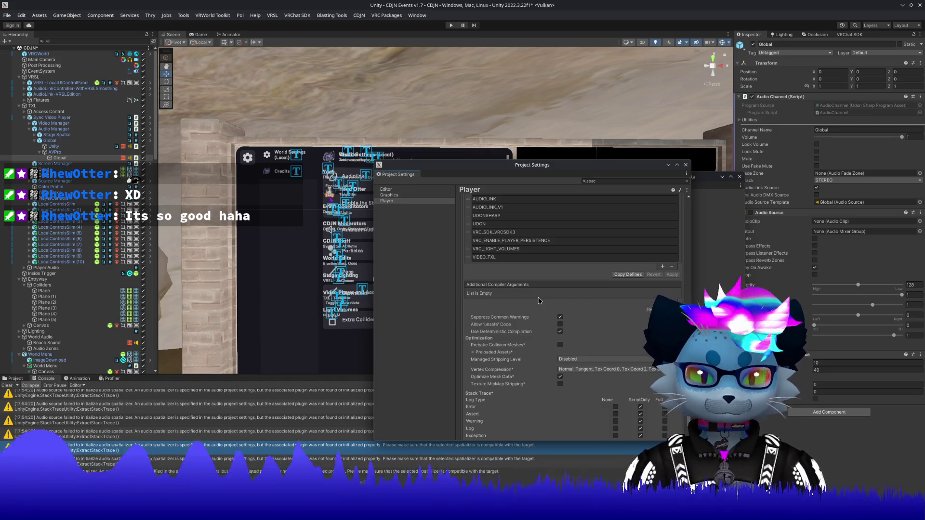
{"action": "scroll", "coordinate": [539, 301], "scroll_direction": "down", "scroll_amount": 2}
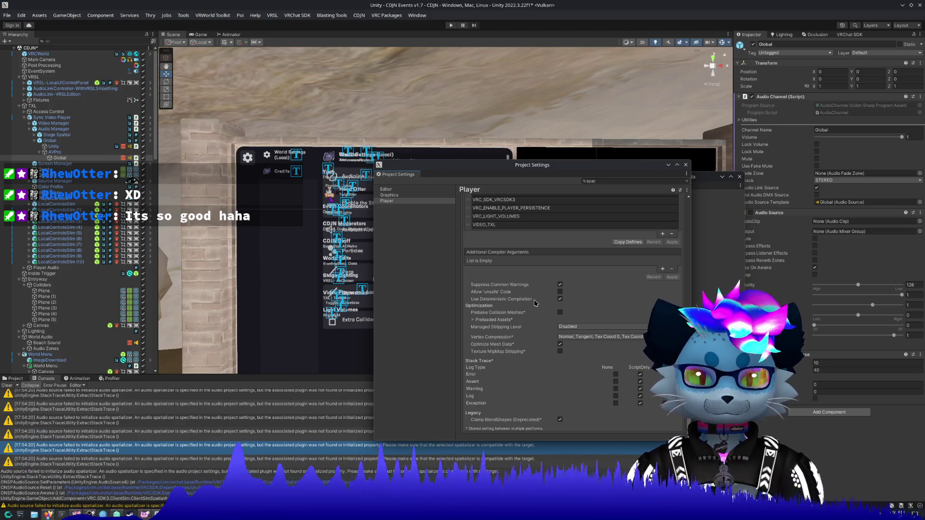
{"action": "scroll", "coordinate": [535, 304], "scroll_direction": "up", "scroll_amount": 7}
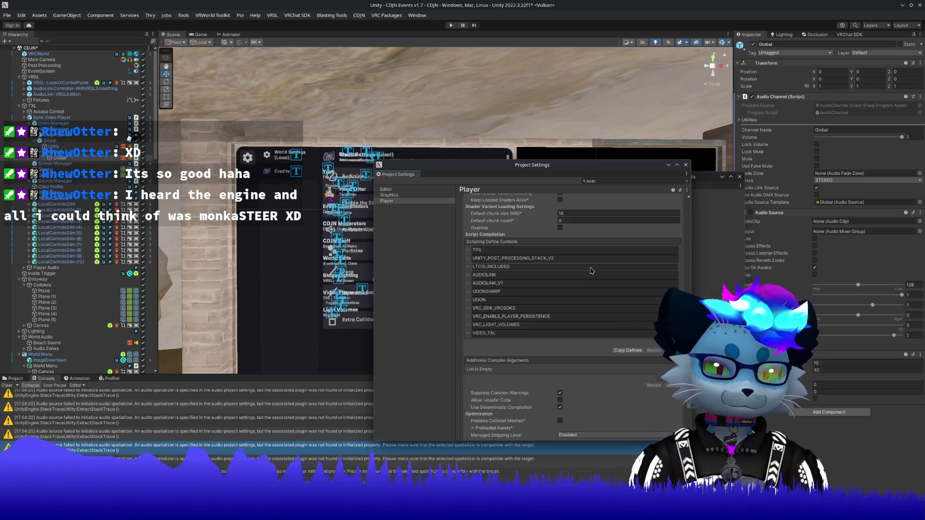
{"action": "scroll", "coordinate": [518, 251], "scroll_direction": "up", "scroll_amount": 4}
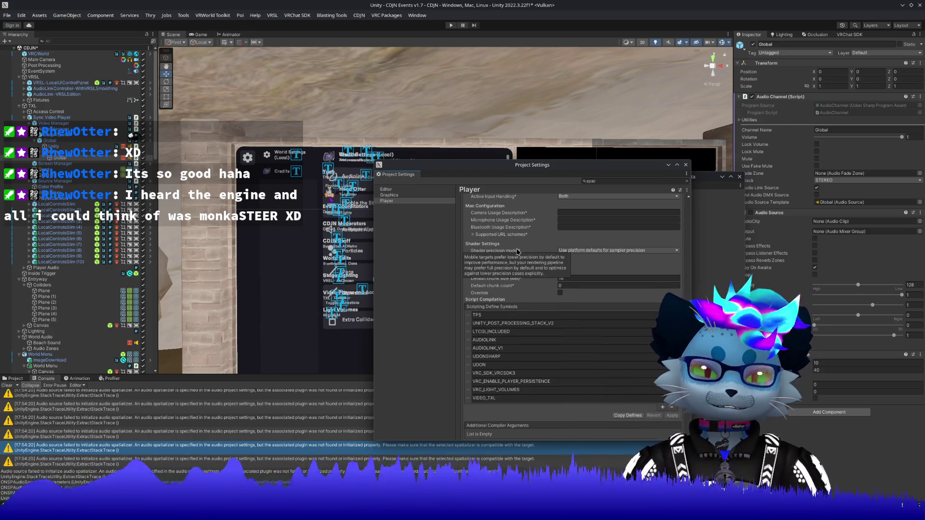
Step: Close Project Settings and select the World Menu object in the Hierarchy
{"action": "left_click", "coordinate": [686, 165]}
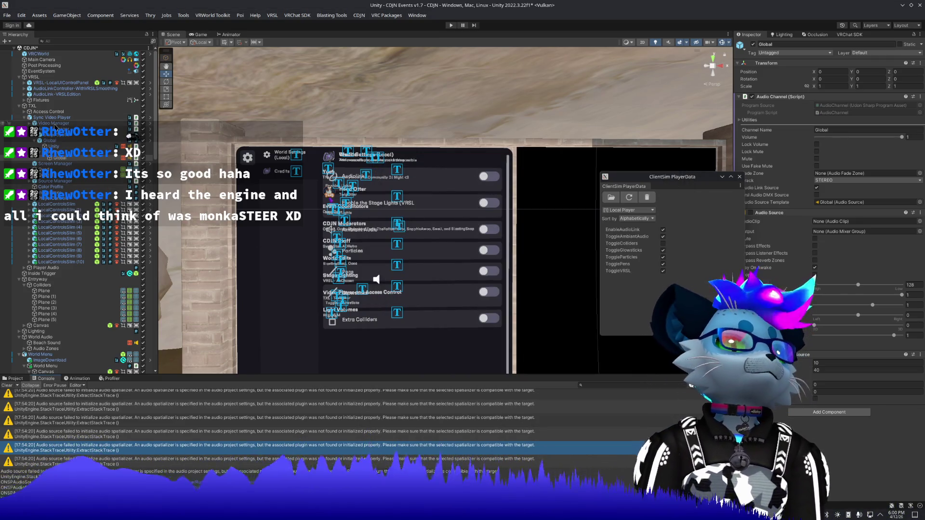
{"action": "left_click", "coordinate": [52, 117]}
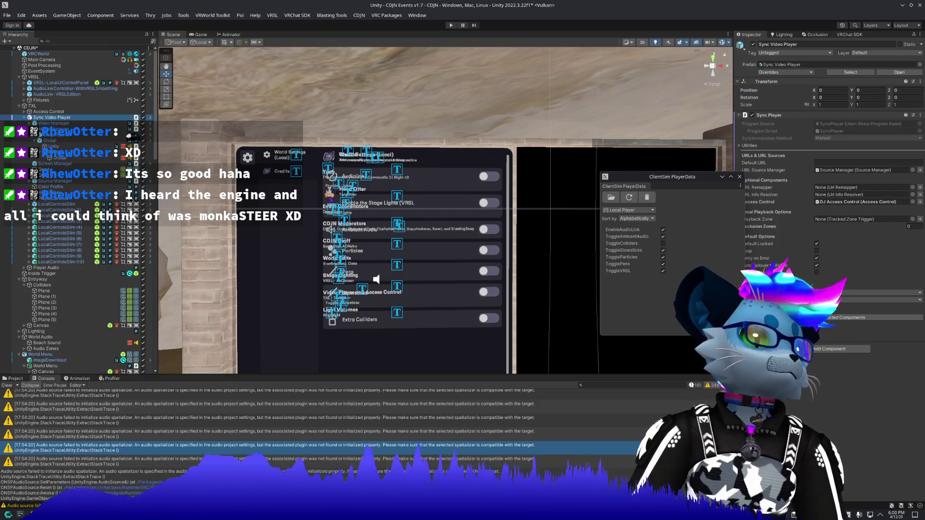
{"action": "left_click", "coordinate": [366, 280]}
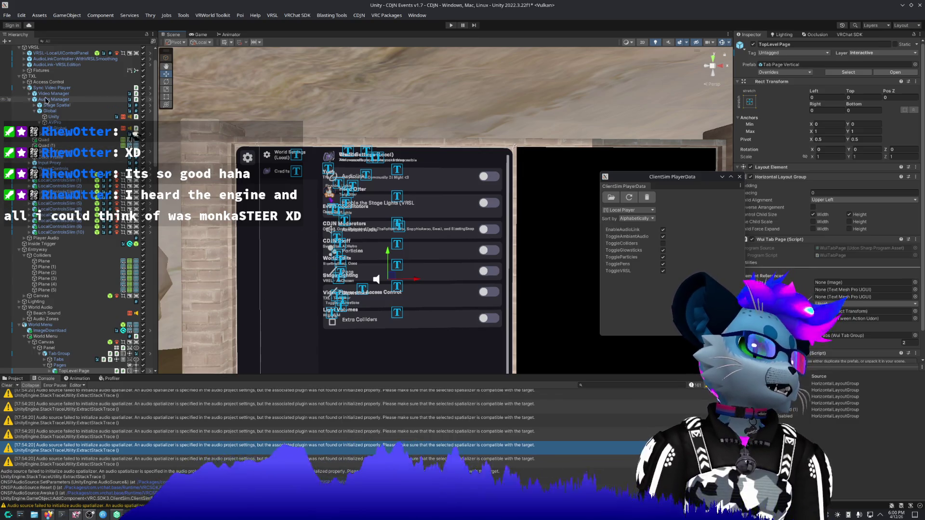
{"action": "scroll", "coordinate": [45, 102], "scroll_direction": "down", "scroll_amount": 1}
{"action": "scroll", "coordinate": [45, 104], "scroll_direction": "down", "scroll_amount": 1}
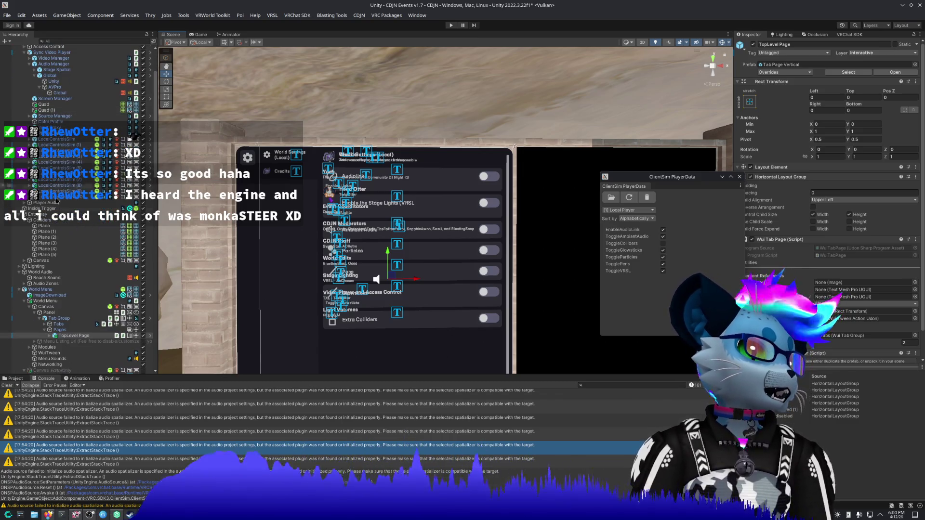
{"action": "left_click", "coordinate": [47, 300]}
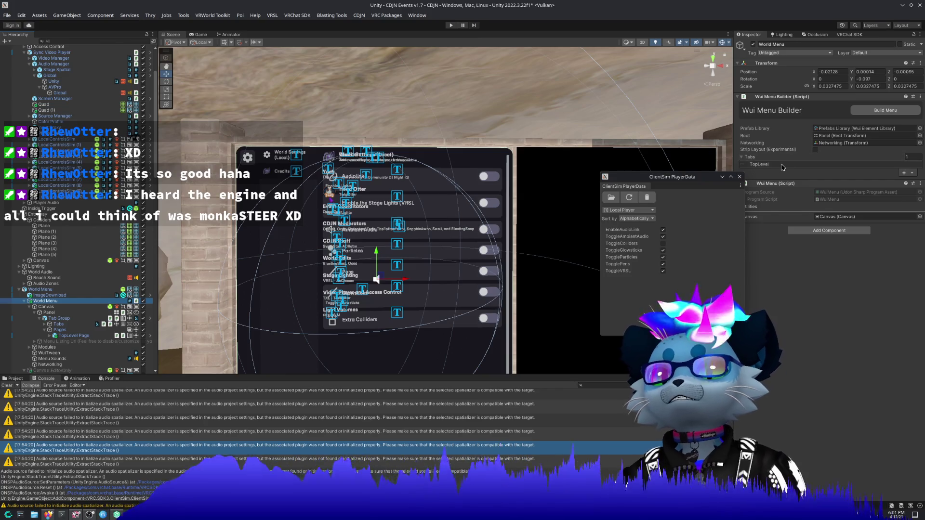
Step: Move the PlayerData window aside and expand the TopLevel tab showing World Settings (Local) and Credits
{"action": "mouse_move", "coordinate": [691, 177]}
{"action": "left_mouse_down"}
{"action": "mouse_move", "coordinate": [663, 200]}
{"action": "mouse_move", "coordinate": [678, 216]}
{"action": "left_mouse_up"}
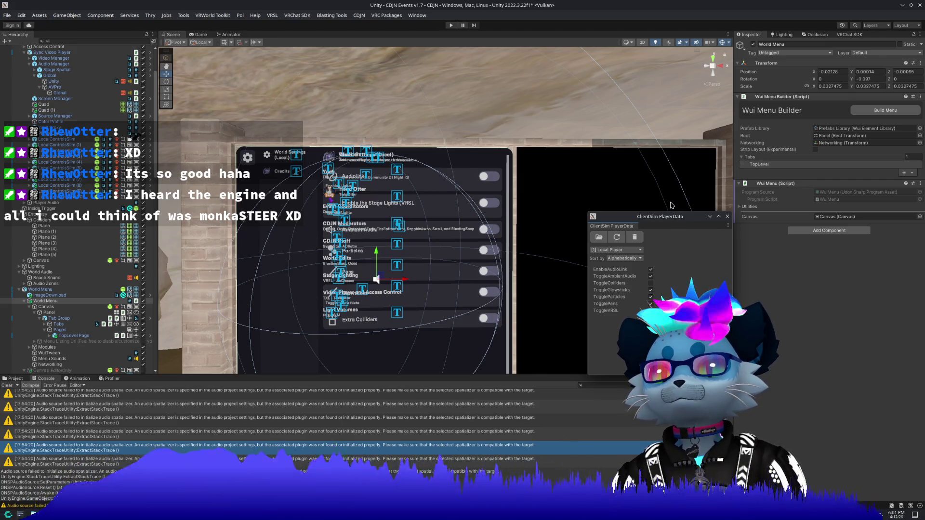
{"action": "left_click", "coordinate": [878, 133]}
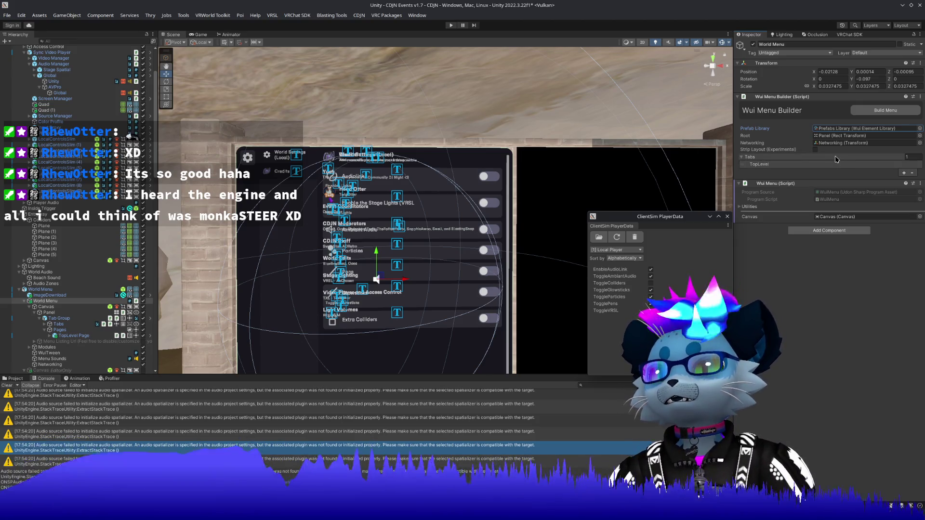
{"action": "left_click", "coordinate": [807, 165]}
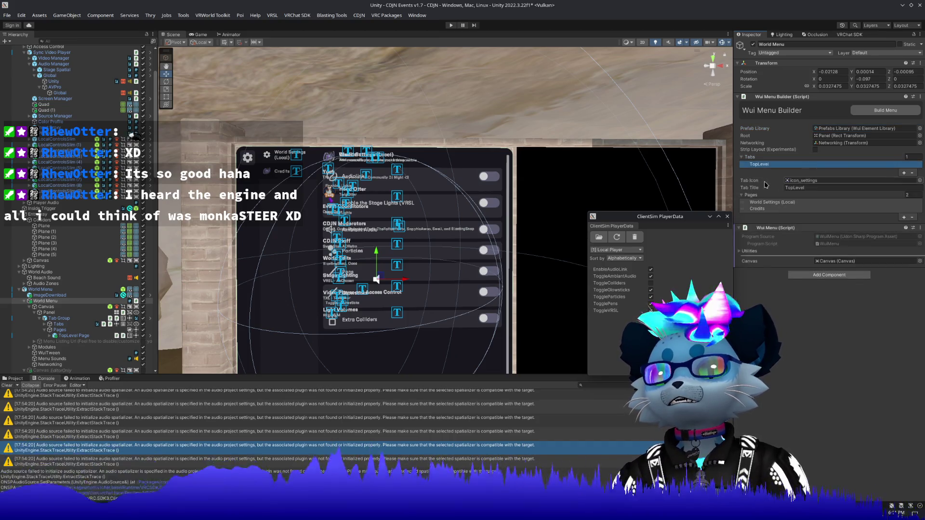
Step: Open the Credits page and expand the Light Volumes, Video Player, Stage Lighting and World Edits entries
{"action": "left_click", "coordinate": [757, 209]}
{"action": "left_click", "coordinate": [760, 370]}
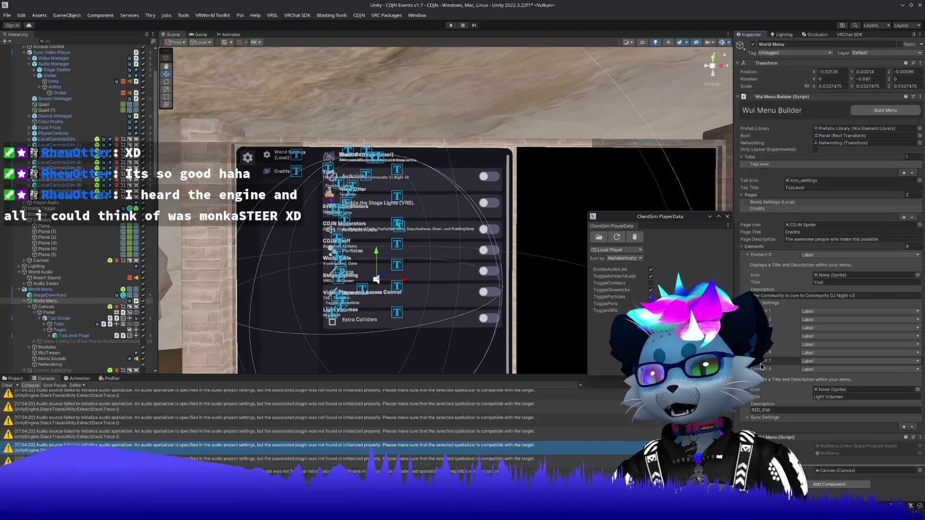
{"action": "left_click", "coordinate": [762, 361]}
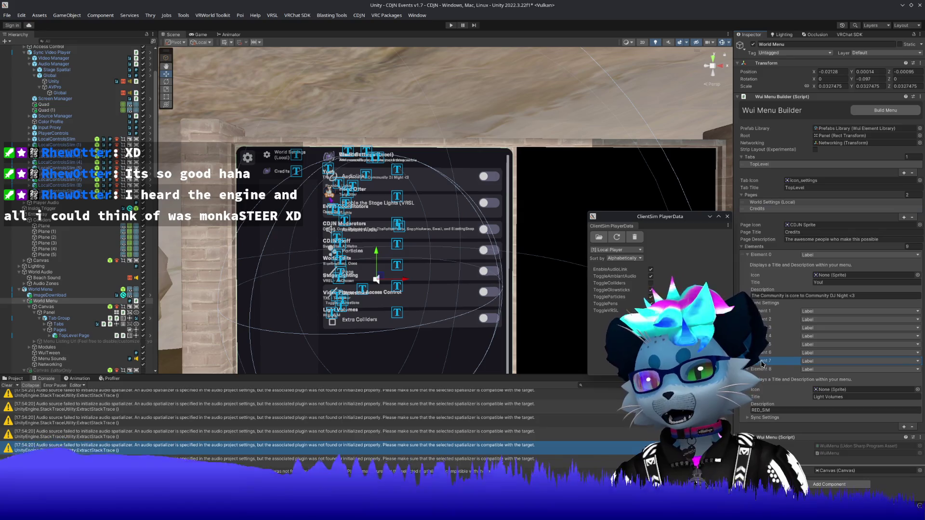
{"action": "left_click", "coordinate": [764, 417]}
{"action": "key", "text": "Right"}
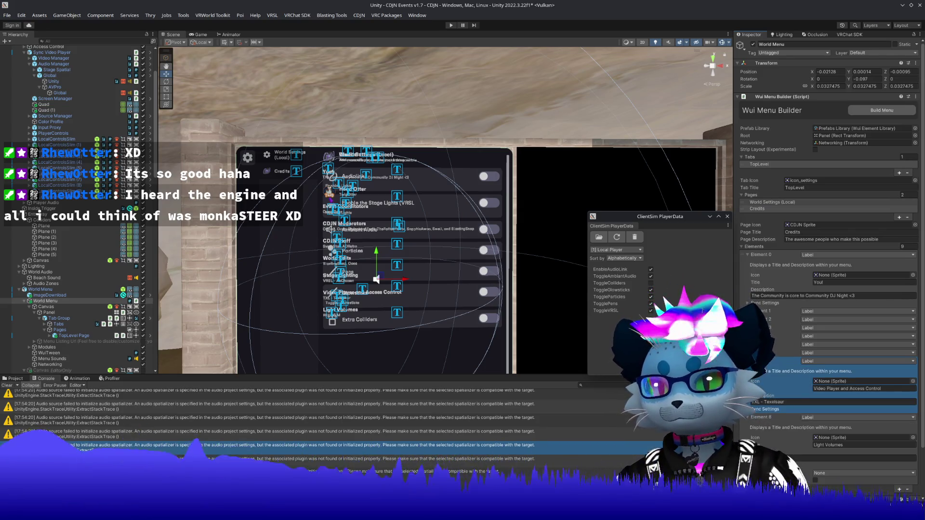
{"action": "key", "text": "Up"}
{"action": "key", "text": "Right"}
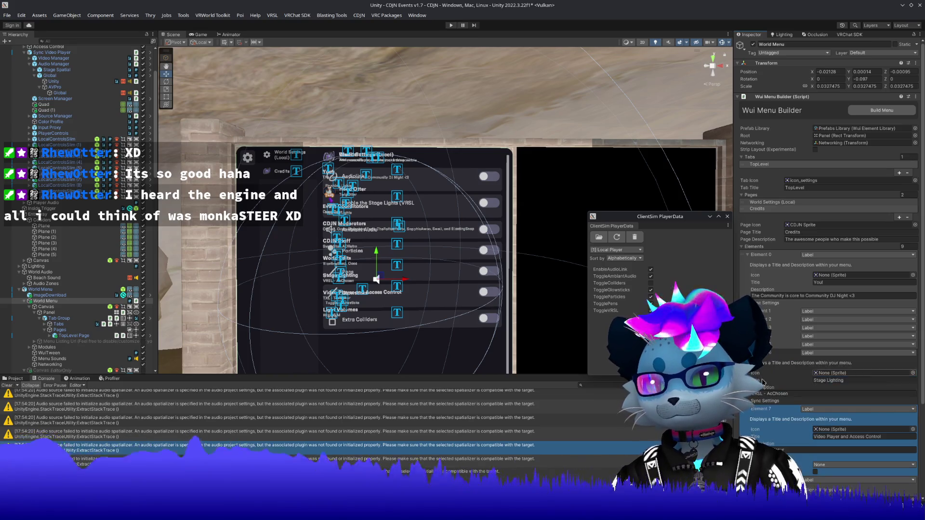
{"action": "key", "text": "Down"}
{"action": "key", "text": "Right"}
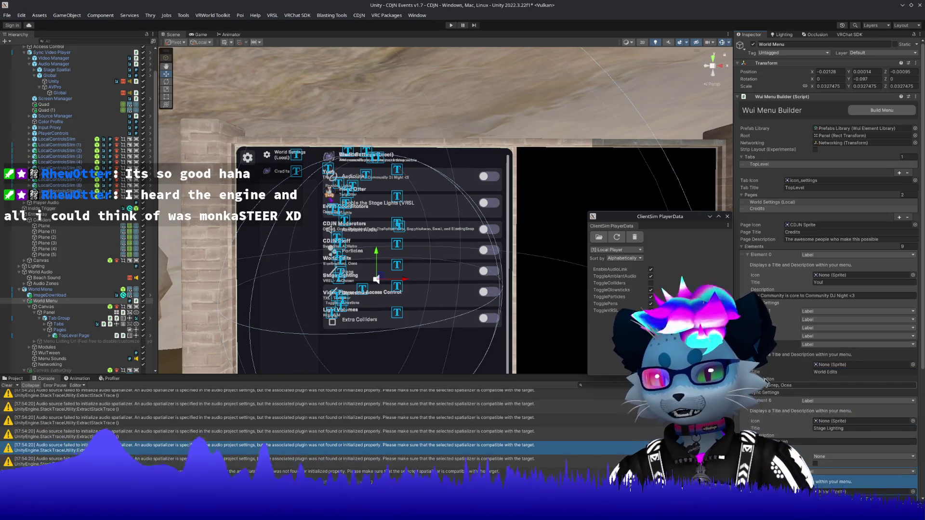
Step: Expand the CDJN Staff, CDJN Moderators, Head Otter and Event Coordinators credit entries
{"action": "key", "text": "Up"}
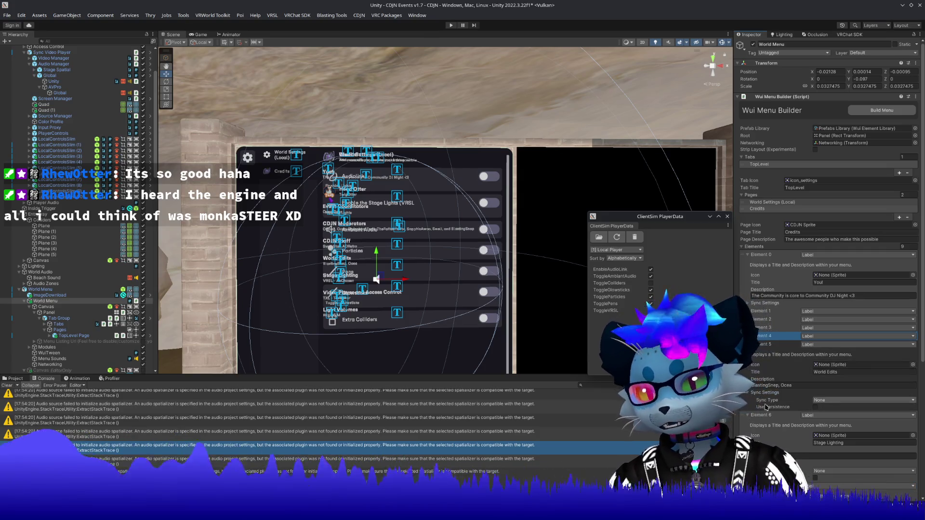
{"action": "key", "text": "Right"}
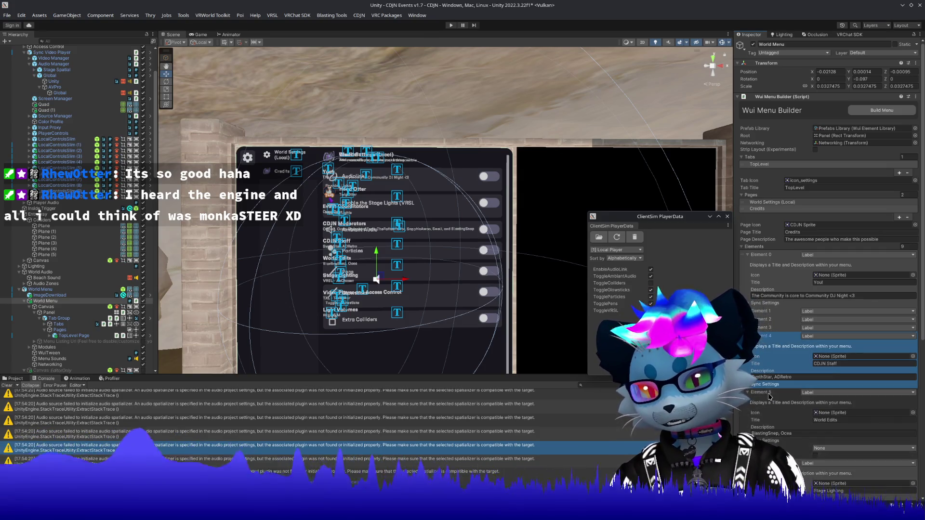
{"action": "left_click", "coordinate": [770, 386]}
{"action": "key", "text": "Up"}
{"action": "key", "text": "Right"}
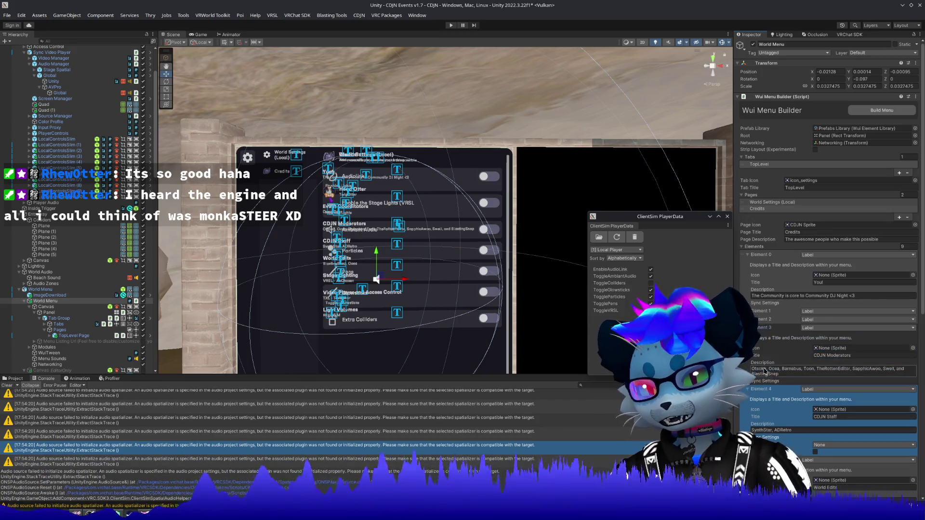
{"action": "left_click", "coordinate": [763, 381]}
{"action": "key", "text": "Up"}
{"action": "key", "text": "Up"}
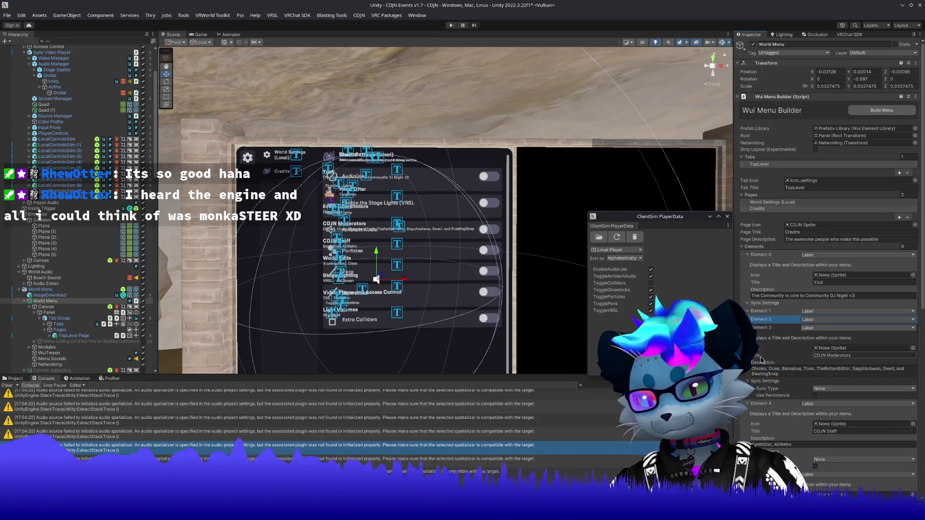
{"action": "left_click", "coordinate": [754, 311]}
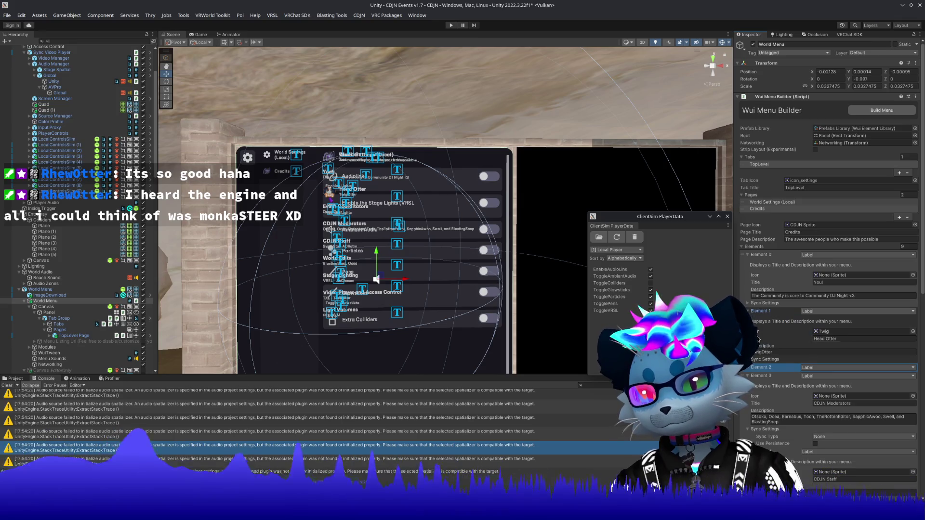
{"action": "left_click", "coordinate": [760, 371]}
{"action": "left_click", "coordinate": [763, 415]}
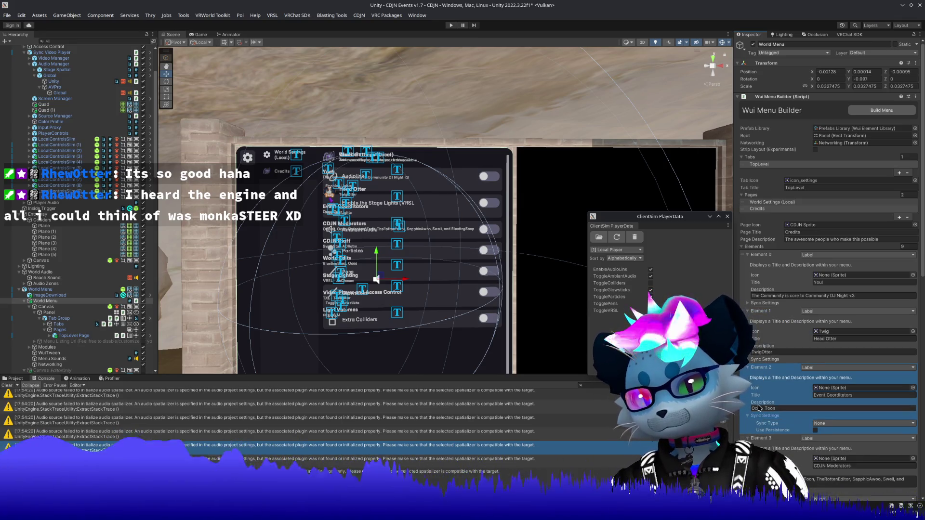
Step: Collapse the credit entry, switch to the World Settings (Local) page, and expand the colliders toggle
{"action": "left_click", "coordinate": [760, 304]}
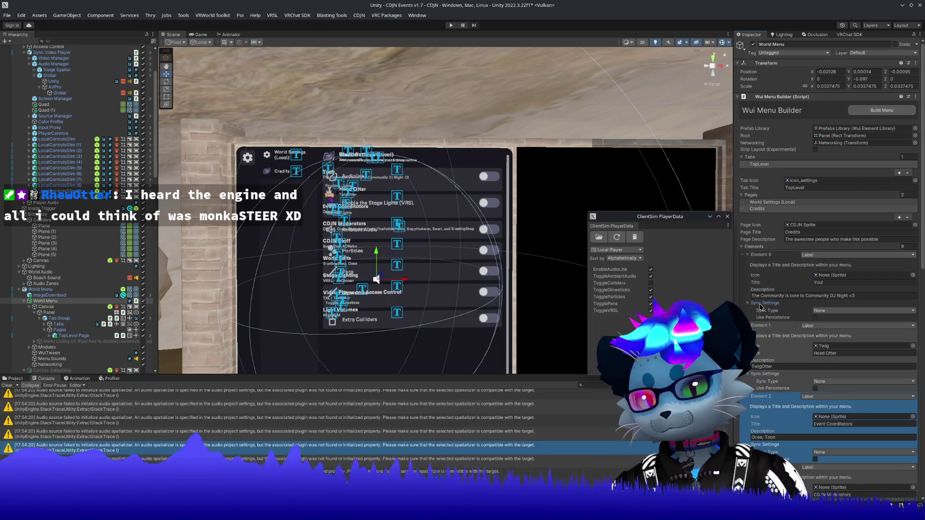
{"action": "left_click", "coordinate": [759, 258]}
{"action": "left_click", "coordinate": [771, 201]}
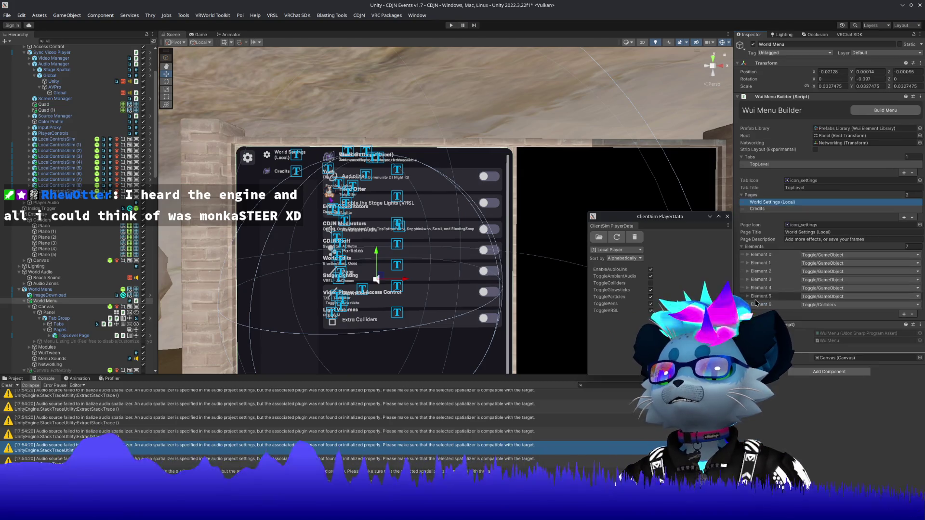
{"action": "left_click", "coordinate": [761, 304]}
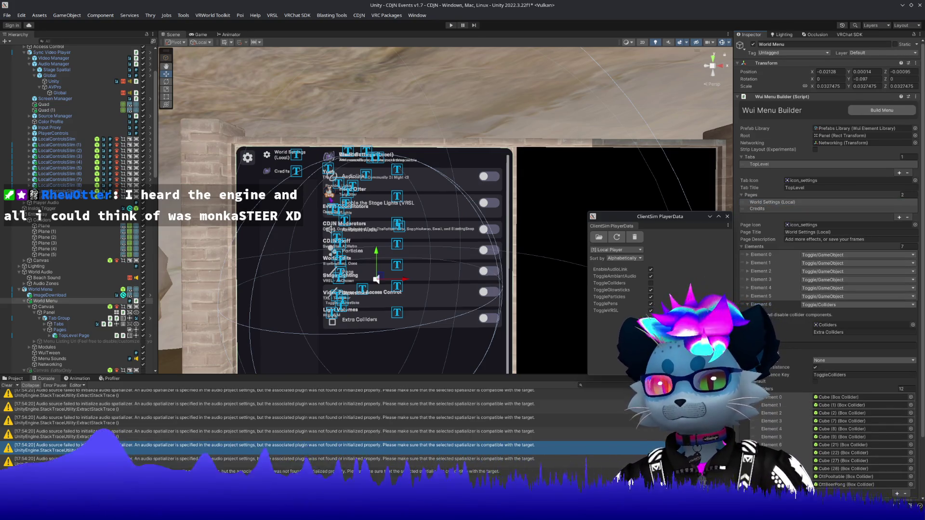
Step: Turn off Use Persistence on the Glowsticks and Pens toggle entries
{"action": "left_click", "coordinate": [761, 296]}
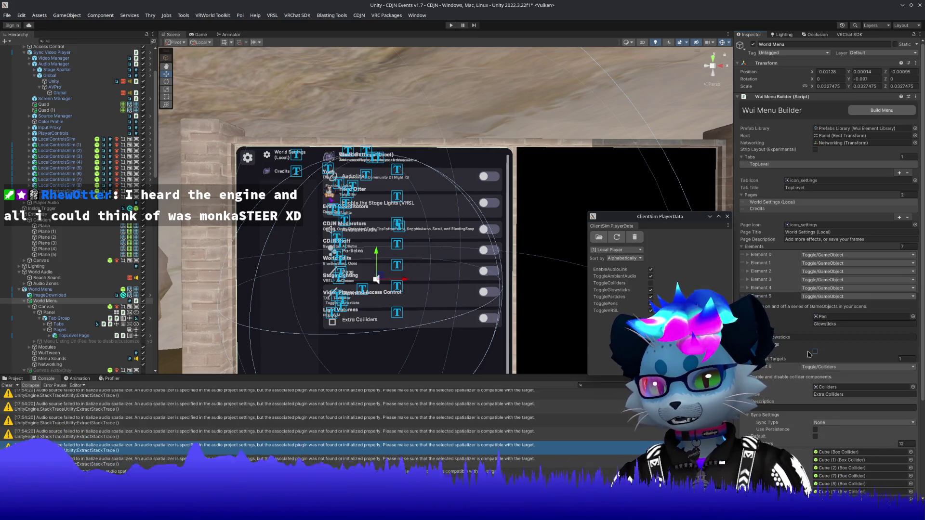
{"action": "left_click", "coordinate": [782, 348]}
{"action": "left_click", "coordinate": [815, 359]}
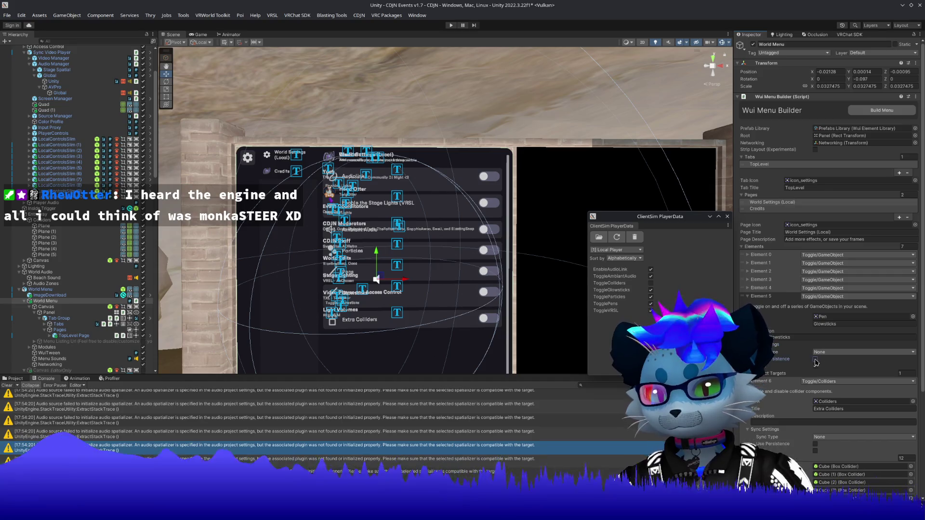
{"action": "left_click", "coordinate": [760, 288]}
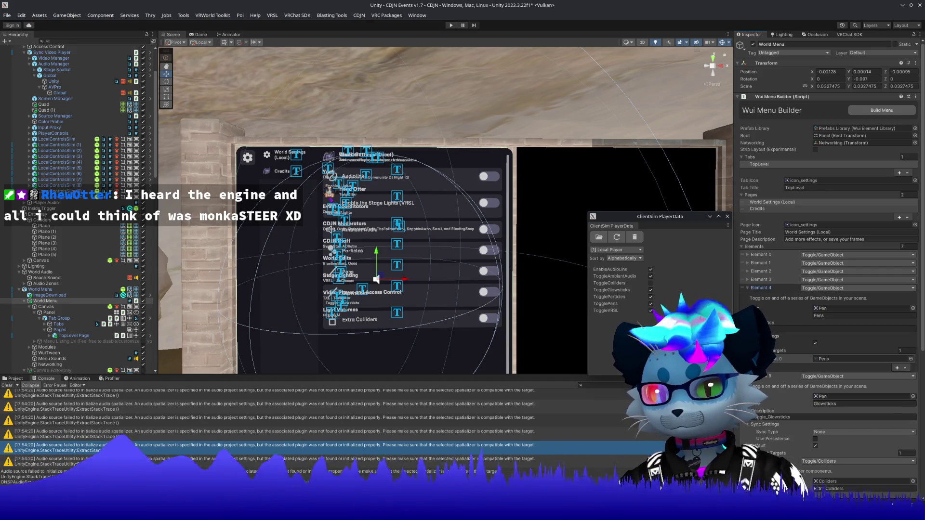
{"action": "left_click", "coordinate": [785, 337]}
{"action": "left_click", "coordinate": [816, 351]}
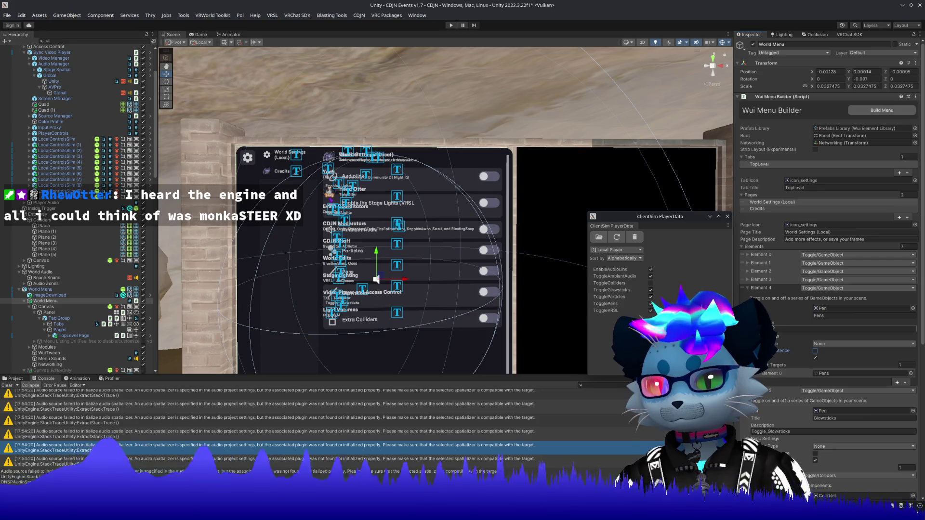
Step: Untick Use Persistence in the Sync Settings of Element 3 and Element 2
{"action": "left_click", "coordinate": [760, 280]}
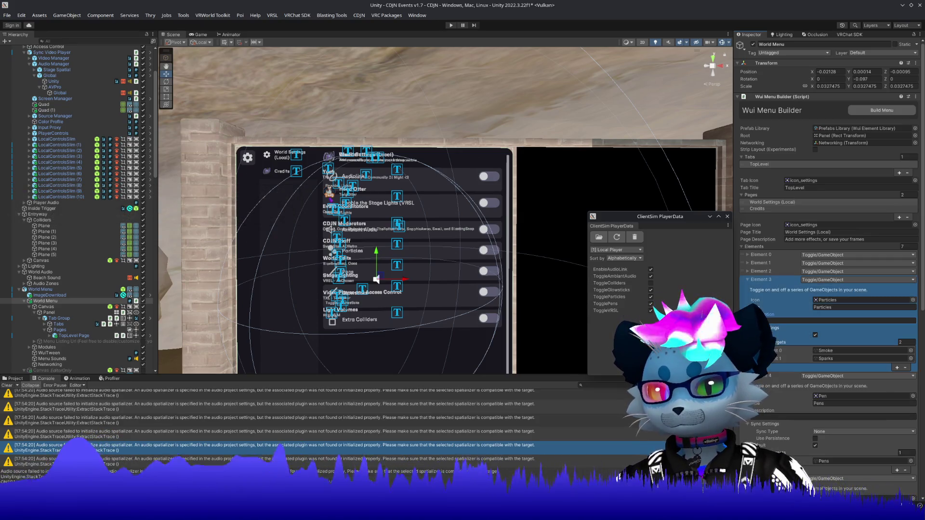
{"action": "left_click", "coordinate": [790, 328]}
{"action": "left_click", "coordinate": [816, 343]}
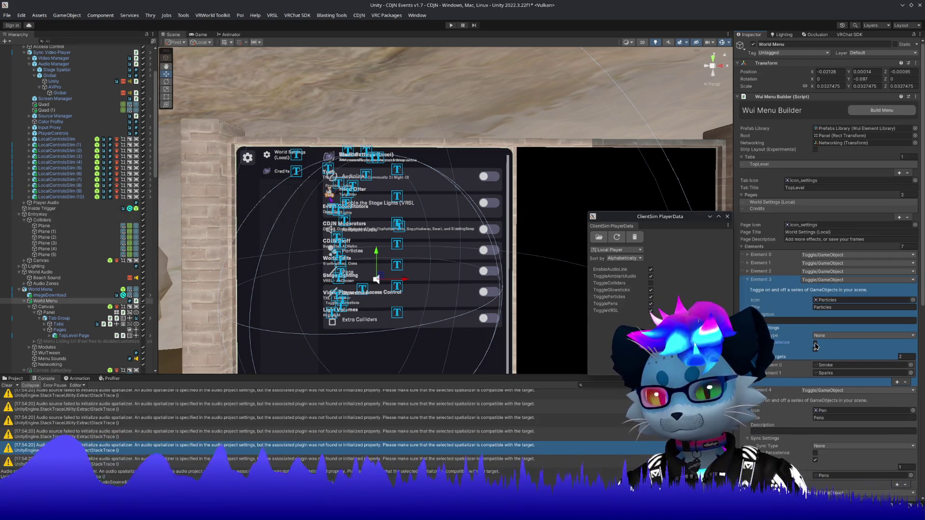
{"action": "left_click", "coordinate": [748, 271]}
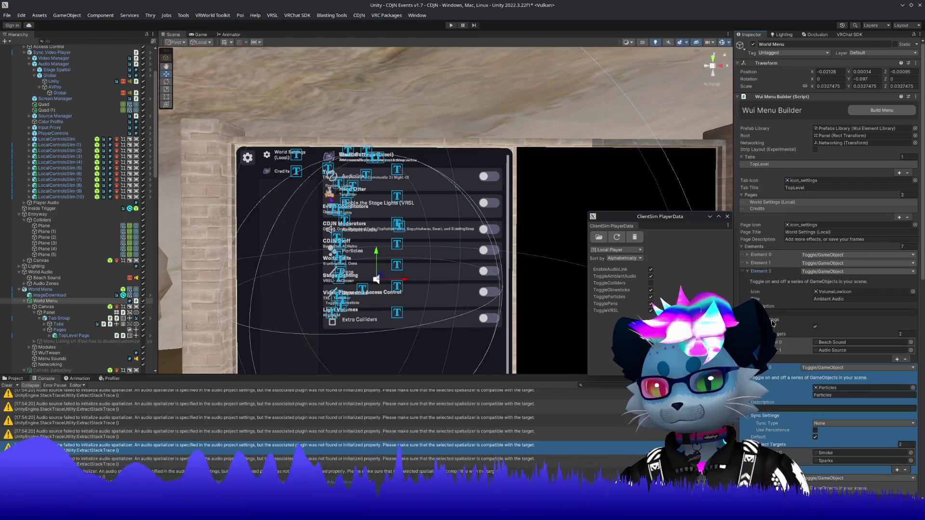
{"action": "left_click", "coordinate": [786, 320]}
{"action": "left_click", "coordinate": [815, 336]}
Step: Untick Use Persistence in the Sync Settings of Element 1 and Element 0
{"action": "left_click", "coordinate": [748, 263]}
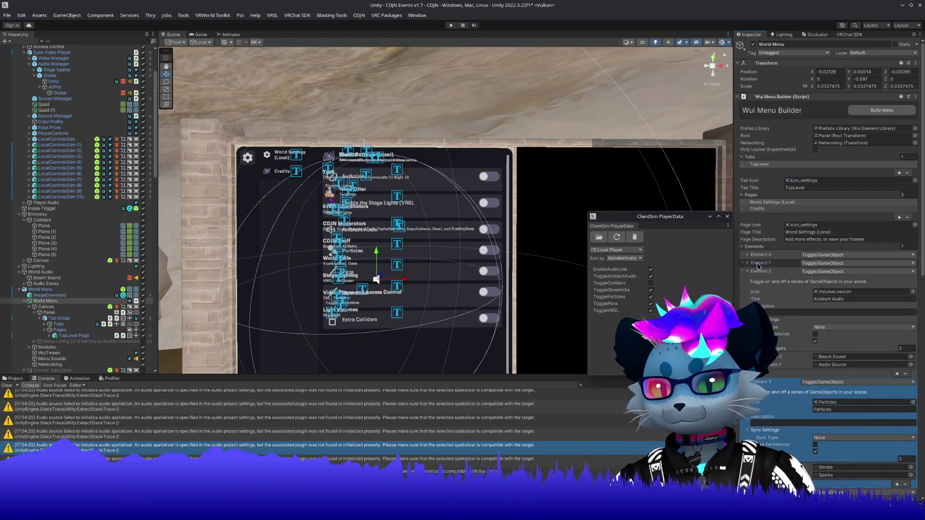
{"action": "left_click", "coordinate": [769, 312]}
{"action": "left_click", "coordinate": [815, 326]}
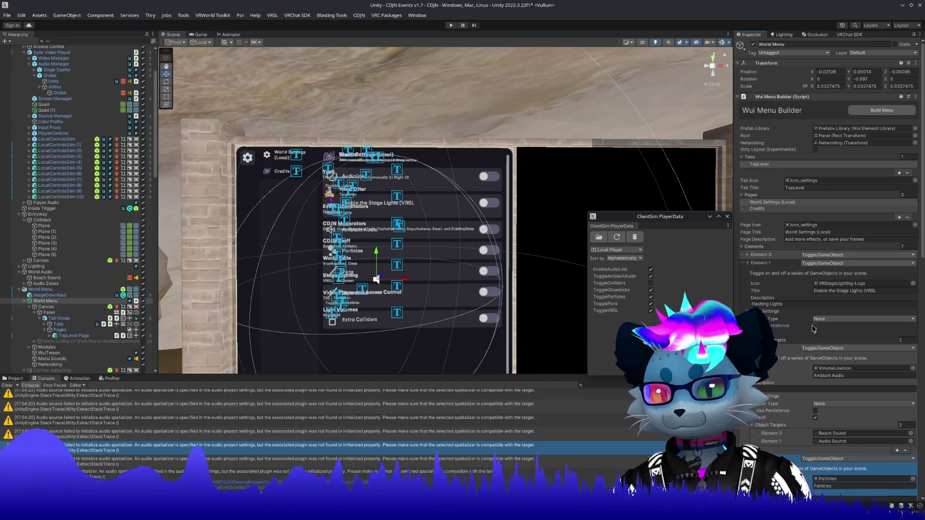
{"action": "left_click", "coordinate": [761, 254]}
{"action": "left_click", "coordinate": [763, 303]}
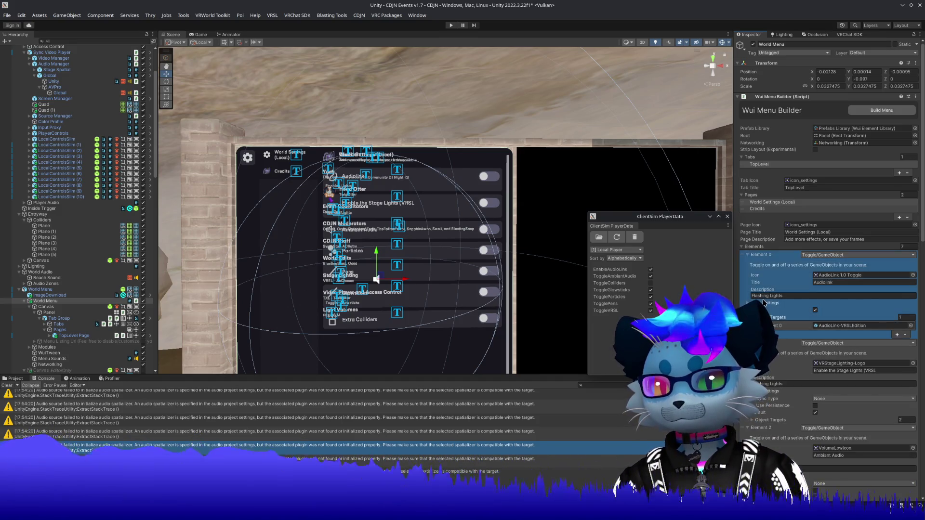
{"action": "left_click", "coordinate": [815, 317]}
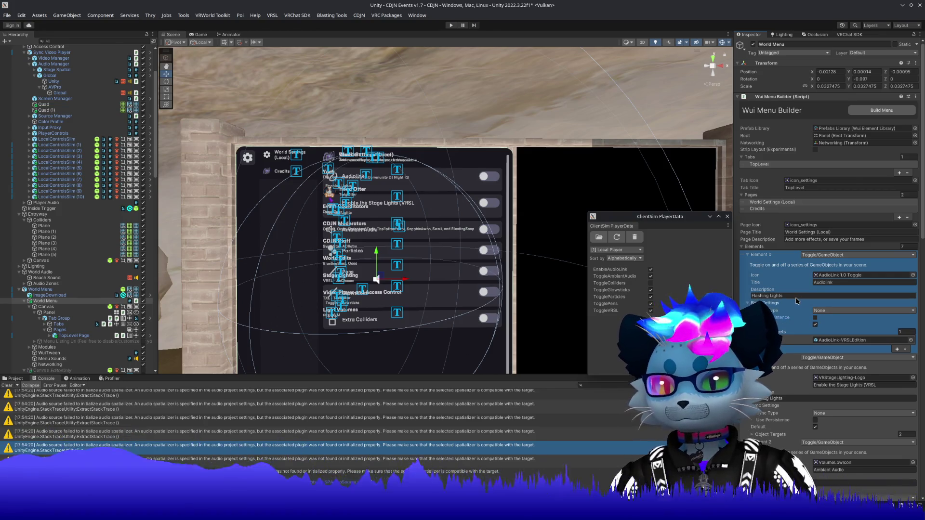
Step: Run Build Menu on the Wui Menu Builder, then enter play mode
{"action": "left_click", "coordinate": [878, 113]}
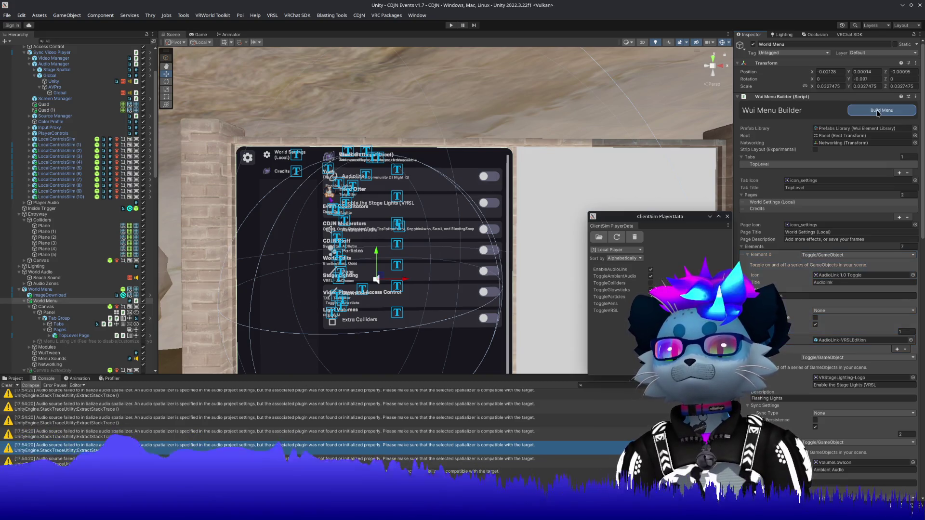
{"action": "left_click", "coordinate": [878, 112]}
{"action": "left_click", "coordinate": [878, 113]}
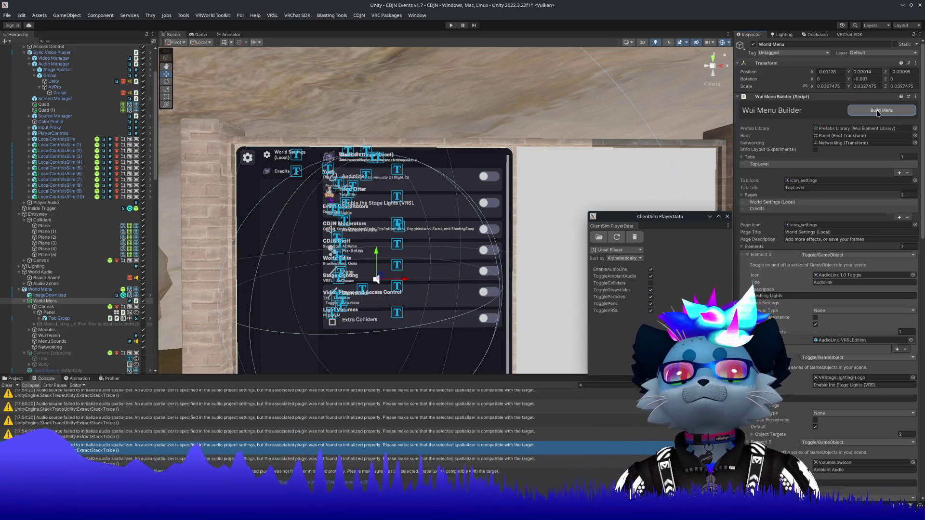
{"action": "left_click", "coordinate": [451, 26]}
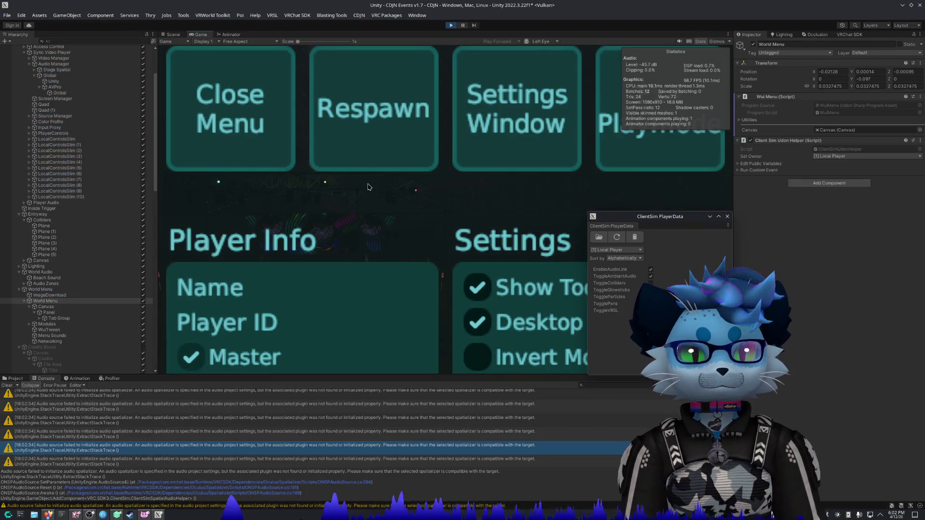
Step: Dismiss the simulator menu and rules notice, walk to the world settings menu, then exit play mode
{"action": "left_click", "coordinate": [363, 185]}
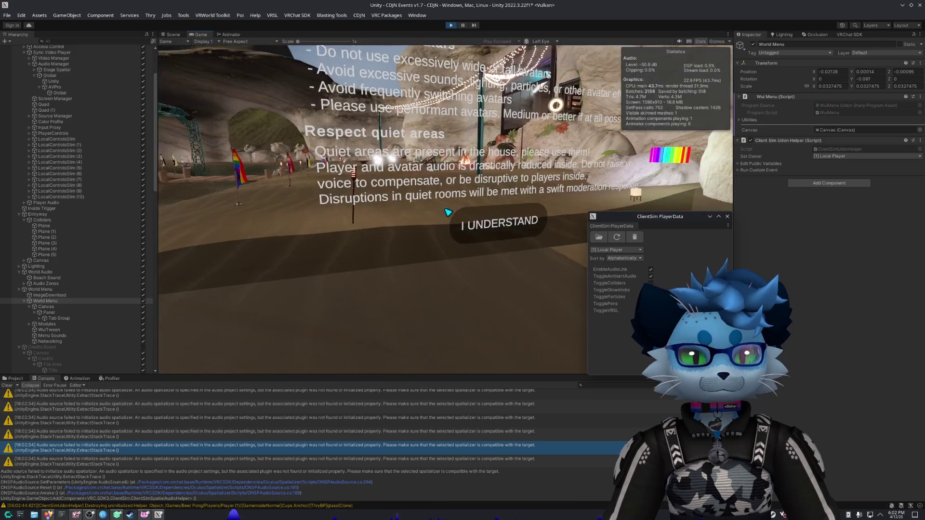
{"action": "left_click", "coordinate": [447, 213]}
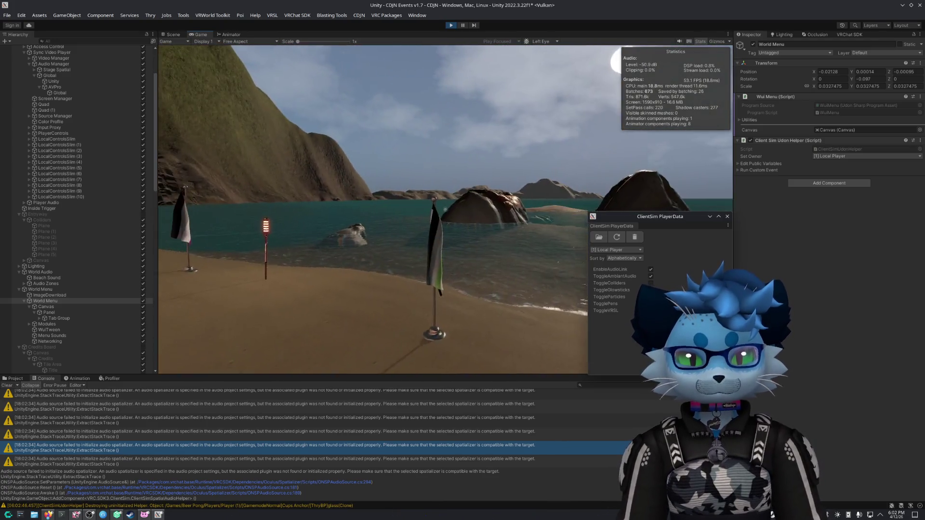
{"action": "key", "text": "w"}
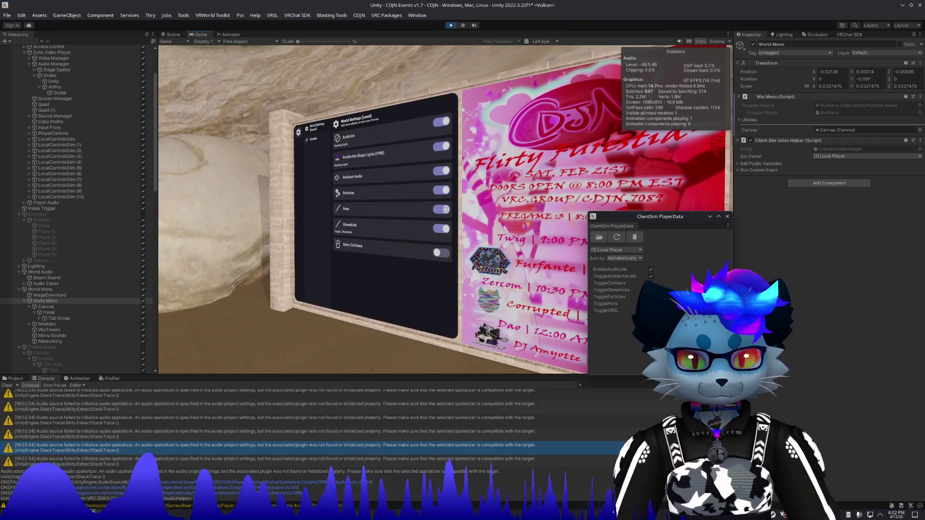
{"action": "key", "text": "Escape"}
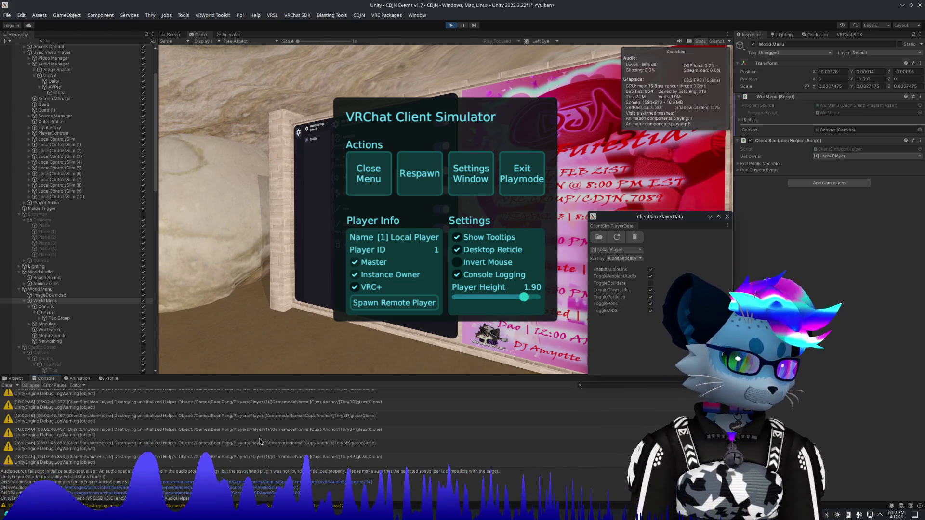
{"action": "left_click", "coordinate": [367, 171]}
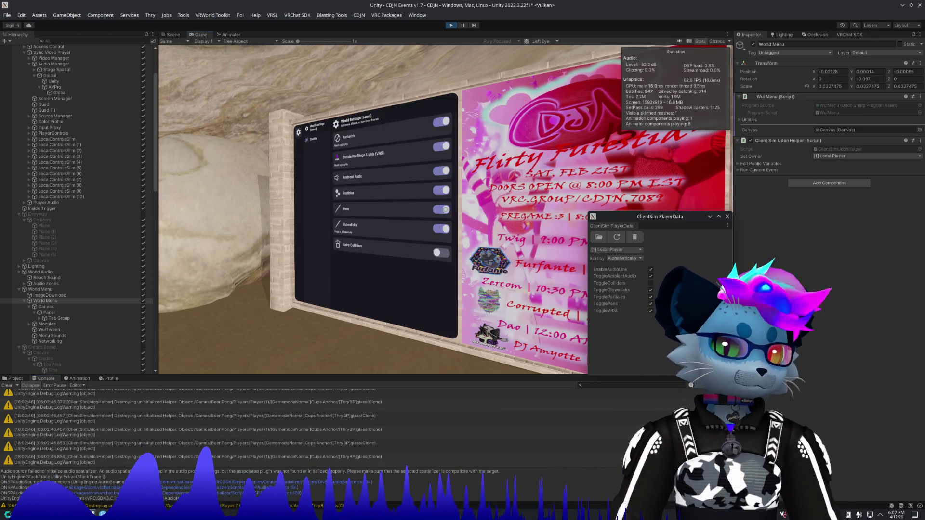
{"action": "key", "text": "Escape"}
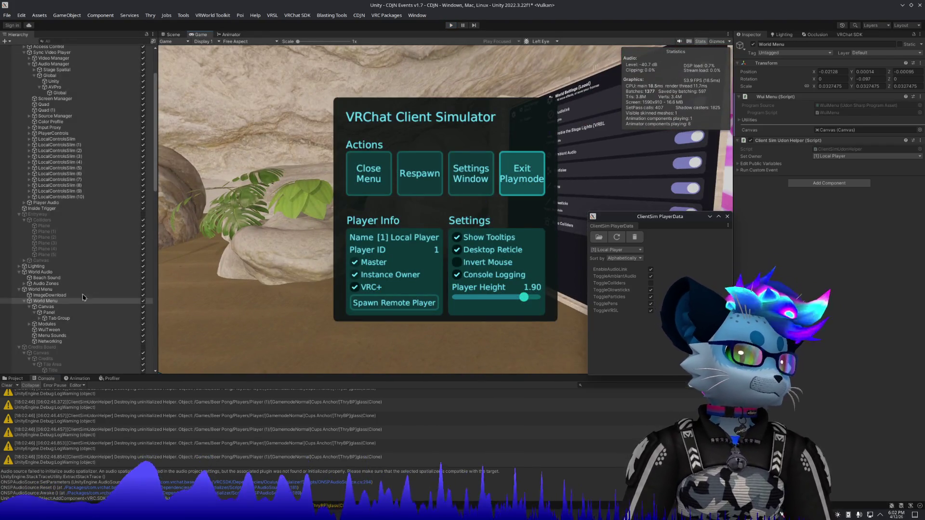
{"action": "key", "text": "ctrl+p"}
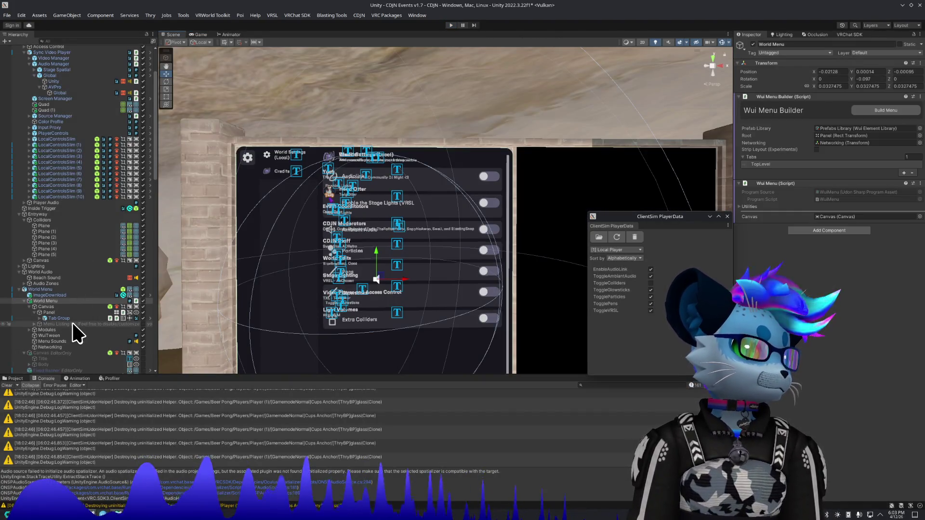
Step: Collapse the Credits Board, Large Models and Optional Colliders groups, then deactivate Games and tag it EditorOnly
{"action": "scroll", "coordinate": [37, 300], "scroll_direction": "down", "scroll_amount": 5}
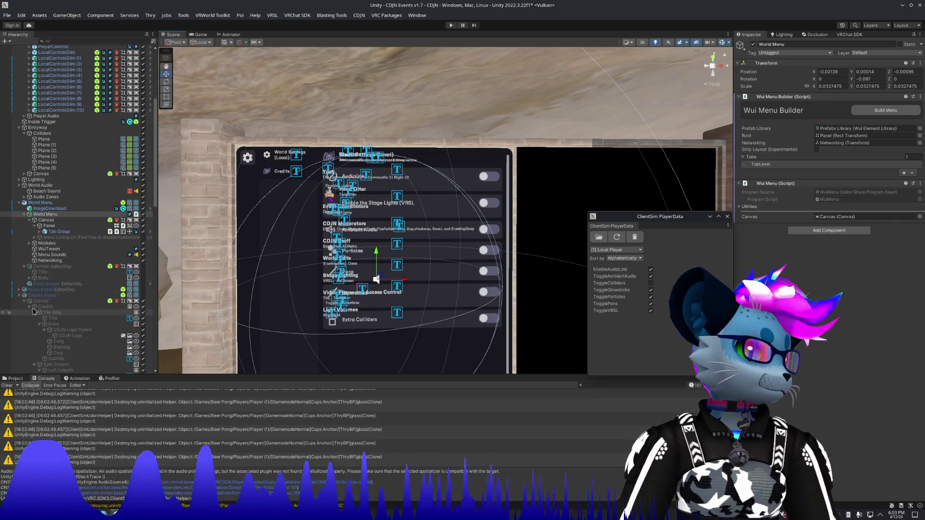
{"action": "left_click", "coordinate": [19, 295]}
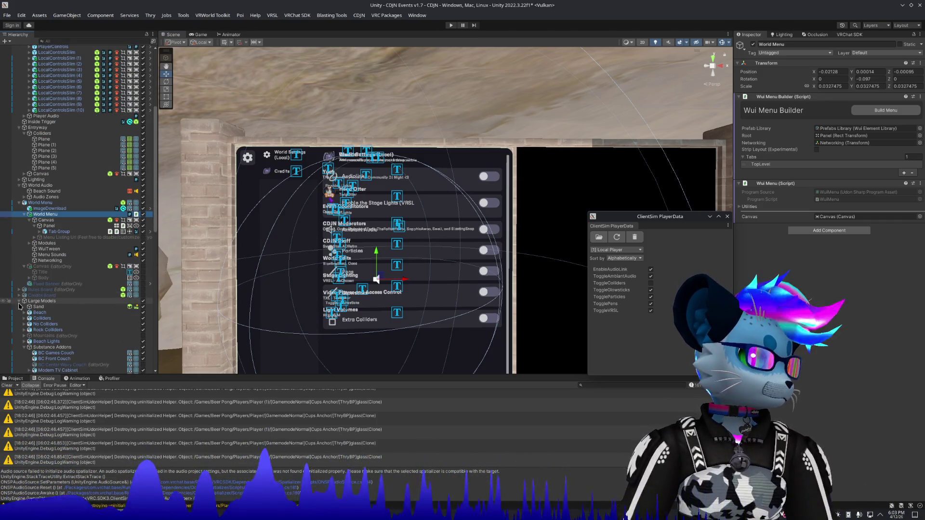
{"action": "left_click", "coordinate": [18, 301]}
{"action": "left_click", "coordinate": [19, 319]}
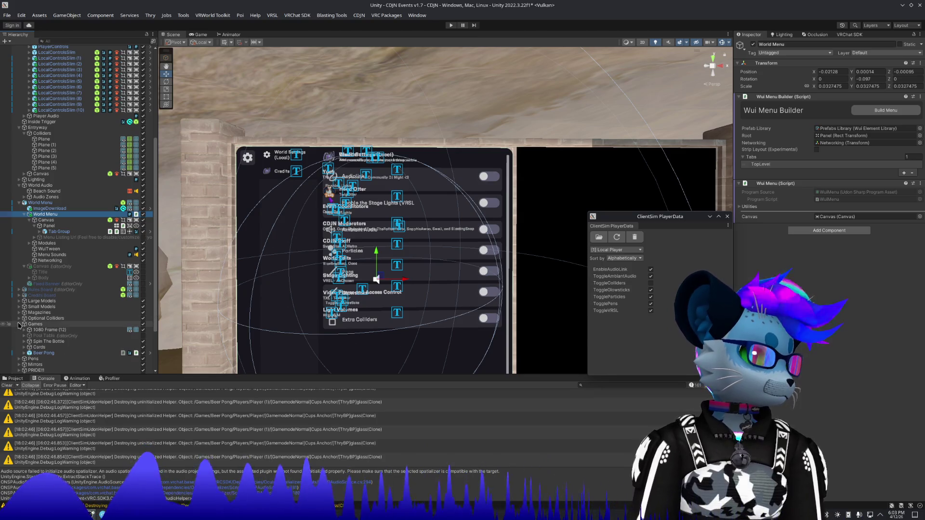
{"action": "left_click", "coordinate": [50, 326]}
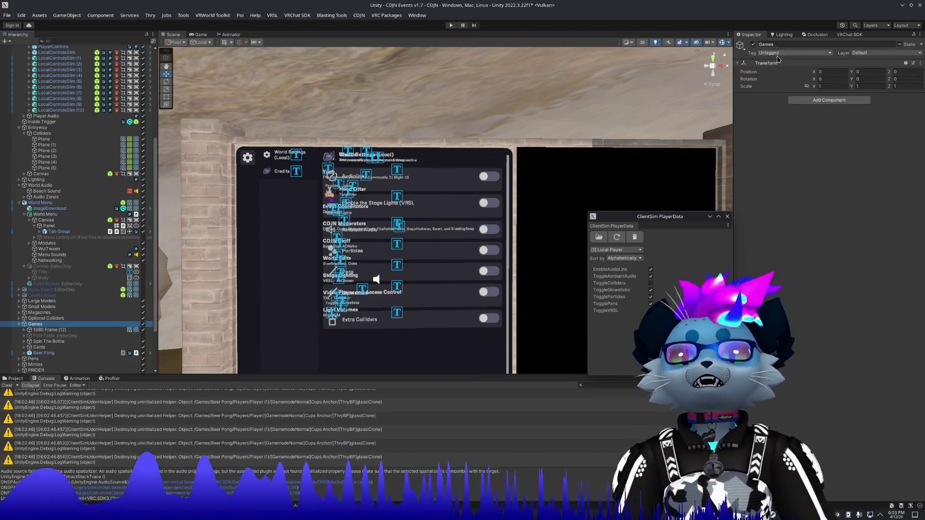
{"action": "left_click", "coordinate": [754, 44]}
{"action": "left_click", "coordinate": [796, 53]}
{"action": "left_click", "coordinate": [781, 83]}
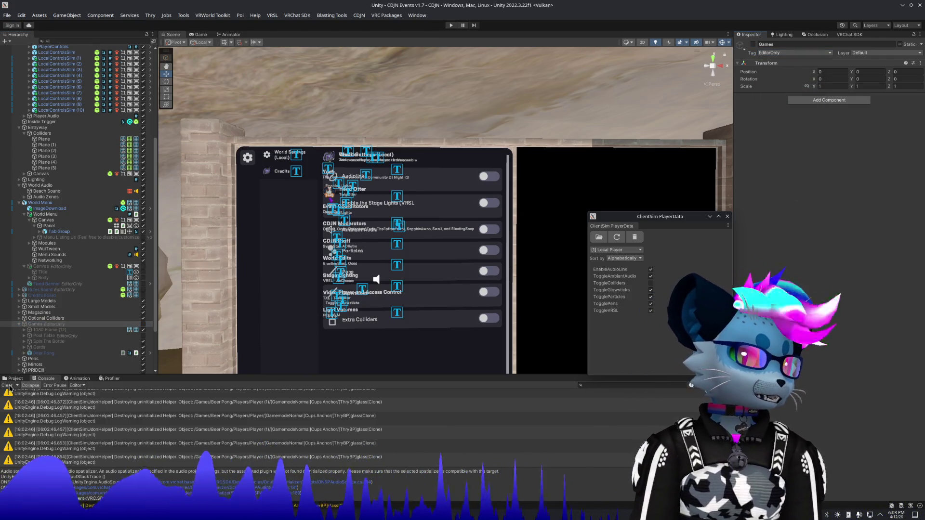
Step: Clear the Console, then deactivate [Thry]PostFX, [Thry]HandColliders and [Thry]ClickSound and tag them EditorOnly
{"action": "left_click", "coordinate": [8, 386]}
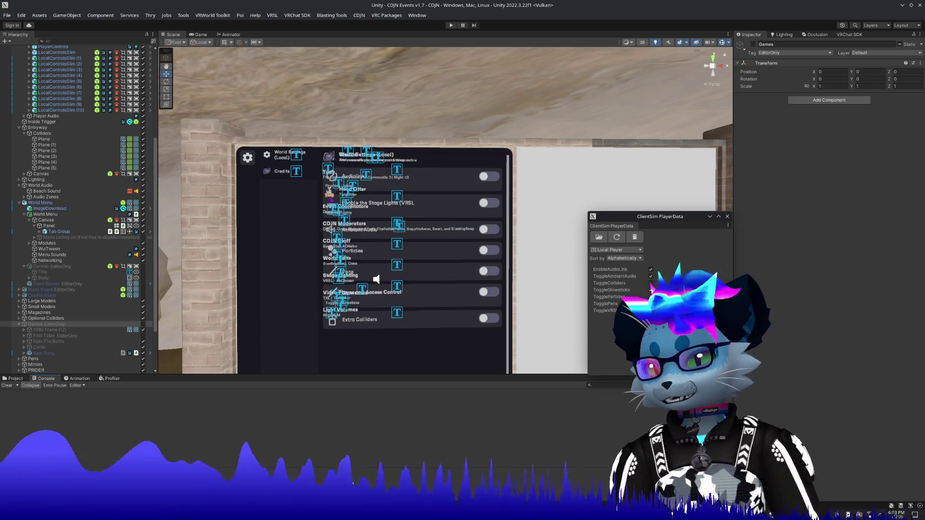
{"action": "scroll", "coordinate": [90, 309], "scroll_direction": "down", "scroll_amount": 2}
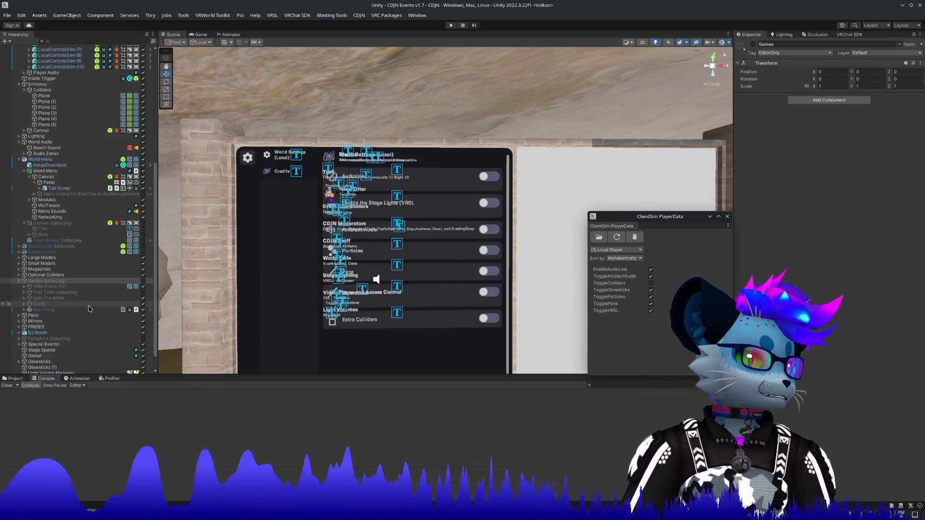
{"action": "scroll", "coordinate": [90, 309], "scroll_direction": "down", "scroll_amount": 1}
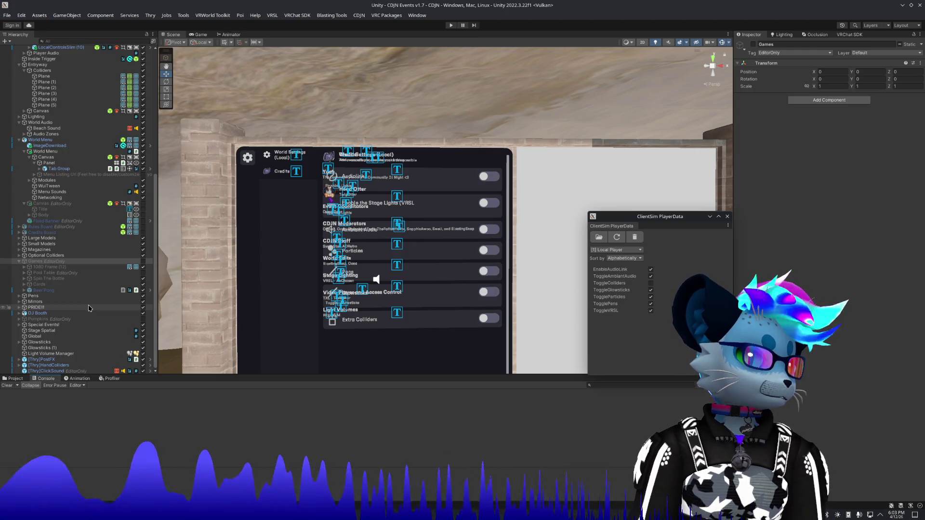
{"action": "left_click", "coordinate": [49, 359]}
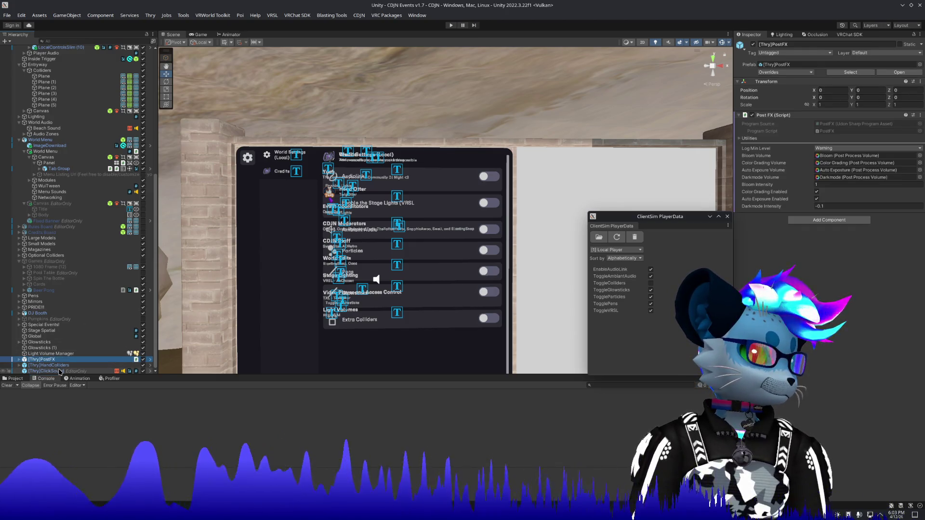
{"action": "left_click", "coordinate": [57, 372], "text": "shift"}
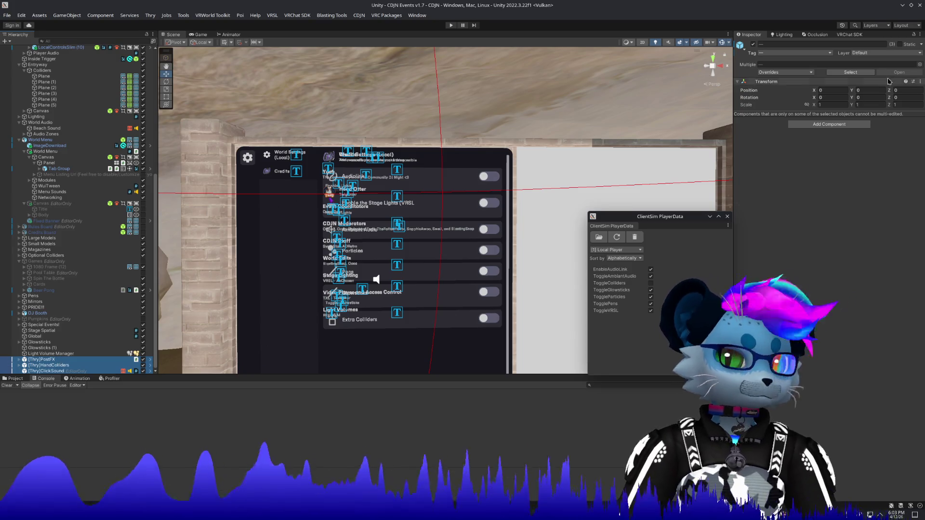
{"action": "left_click", "coordinate": [753, 44]}
{"action": "left_click", "coordinate": [764, 54]}
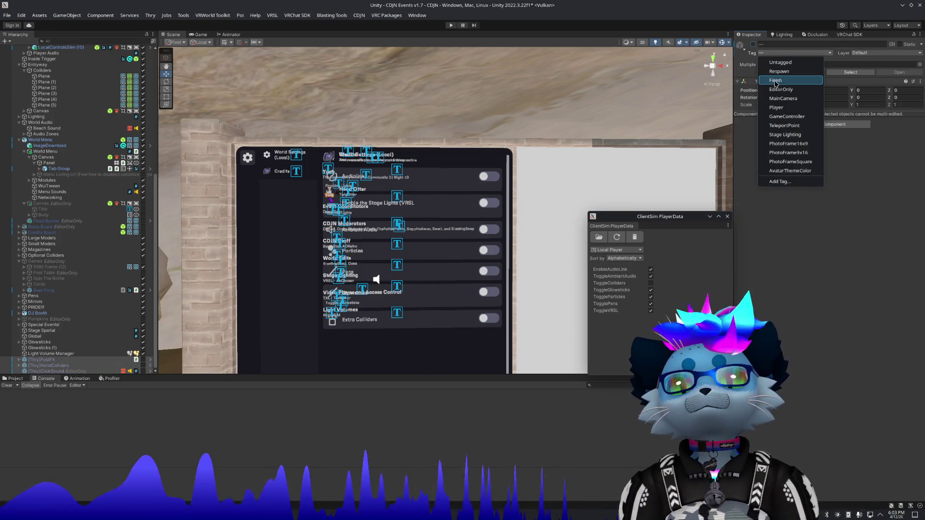
{"action": "left_click", "coordinate": [773, 94]}
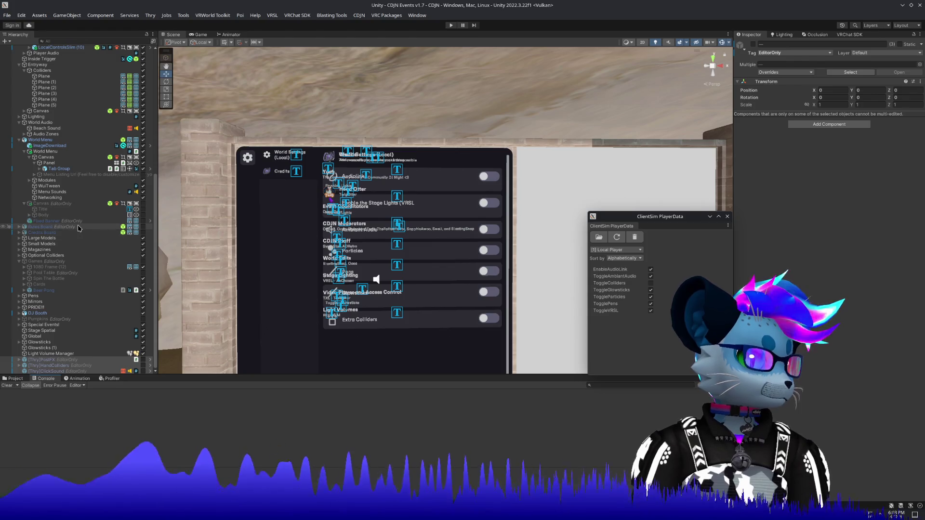
Step: Select the EventSystem object and stop the running play session
{"action": "scroll", "coordinate": [86, 232], "scroll_direction": "up", "scroll_amount": 3}
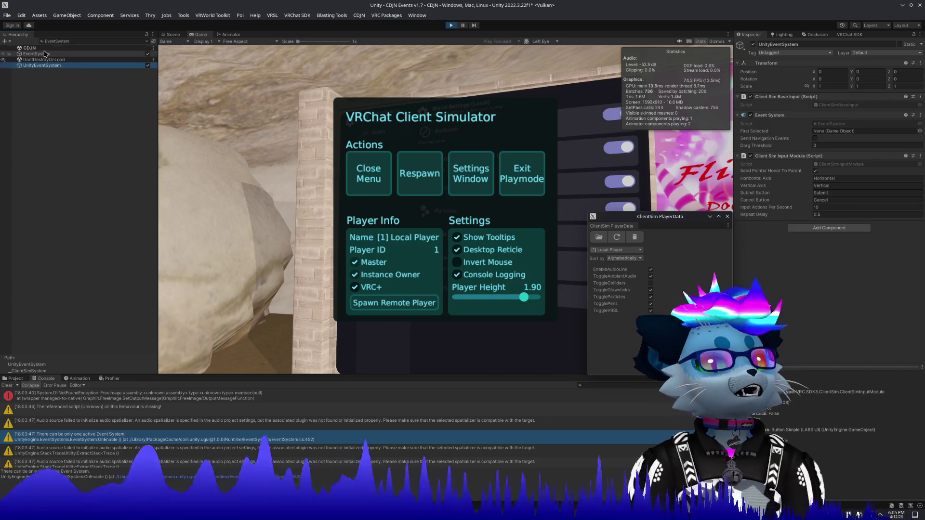
{"action": "left_click", "coordinate": [45, 53]}
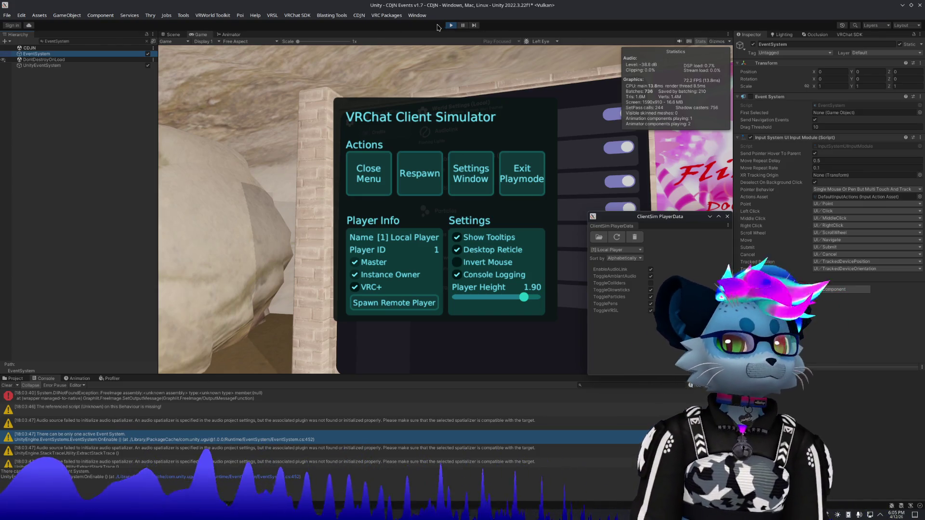
{"action": "left_click", "coordinate": [448, 71]}
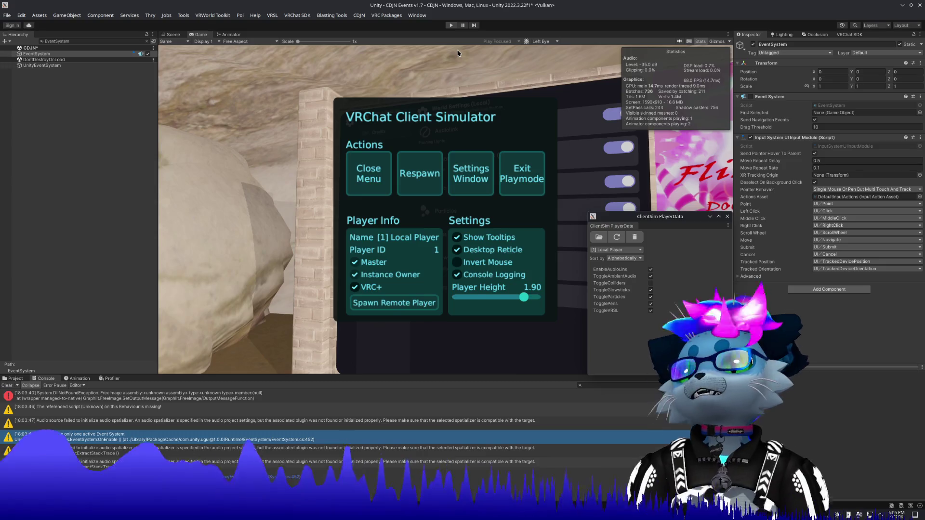
{"action": "key", "text": "ctrl+p"}
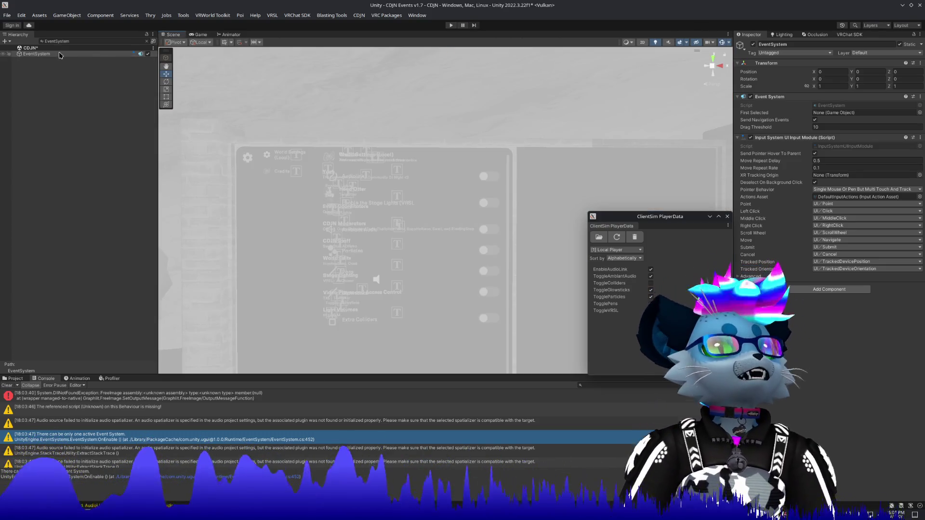
Step: Tag EventSystem as EditorOnly, deactivate it, and clear the Hierarchy search filter
{"action": "left_click", "coordinate": [753, 44]}
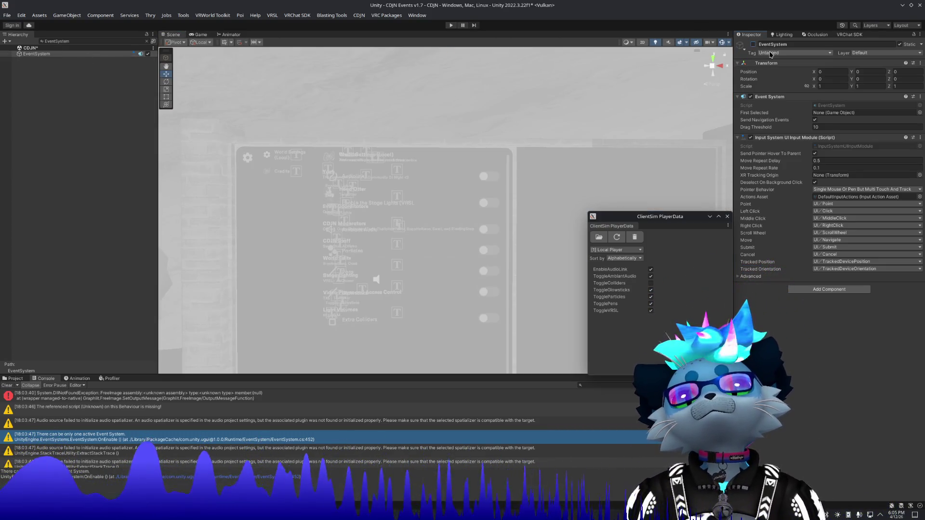
{"action": "left_click", "coordinate": [771, 53]}
{"action": "left_click", "coordinate": [777, 91]}
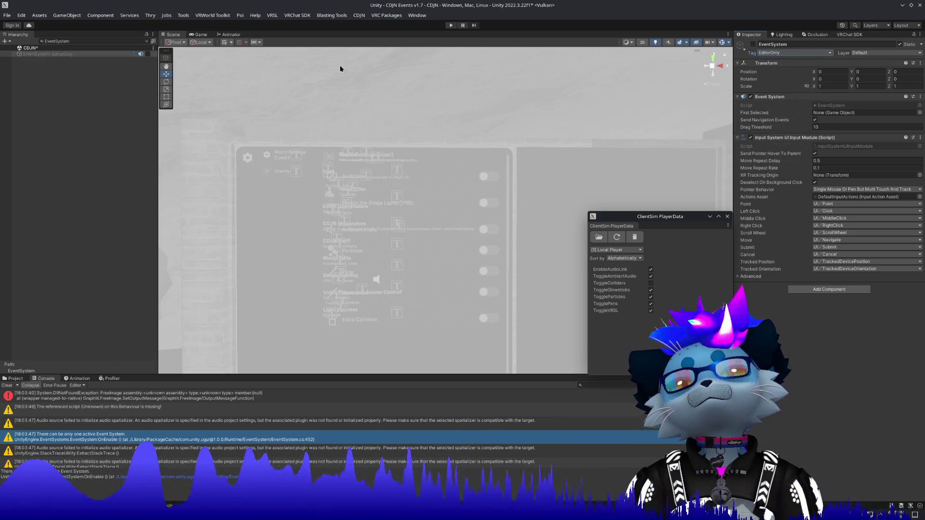
{"action": "left_click", "coordinate": [149, 42]}
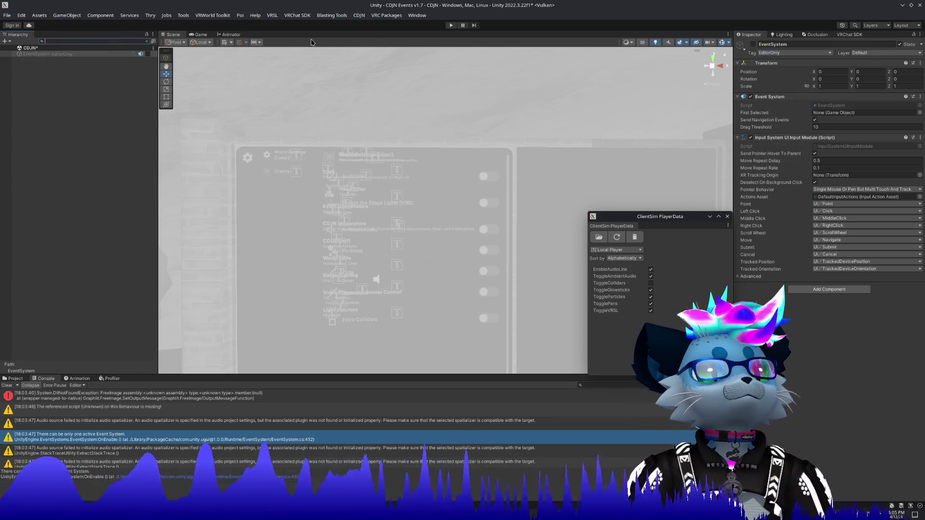
Step: Enter play mode and close the VRChat Client Simulator menu once the world loads
{"action": "left_click", "coordinate": [451, 26]}
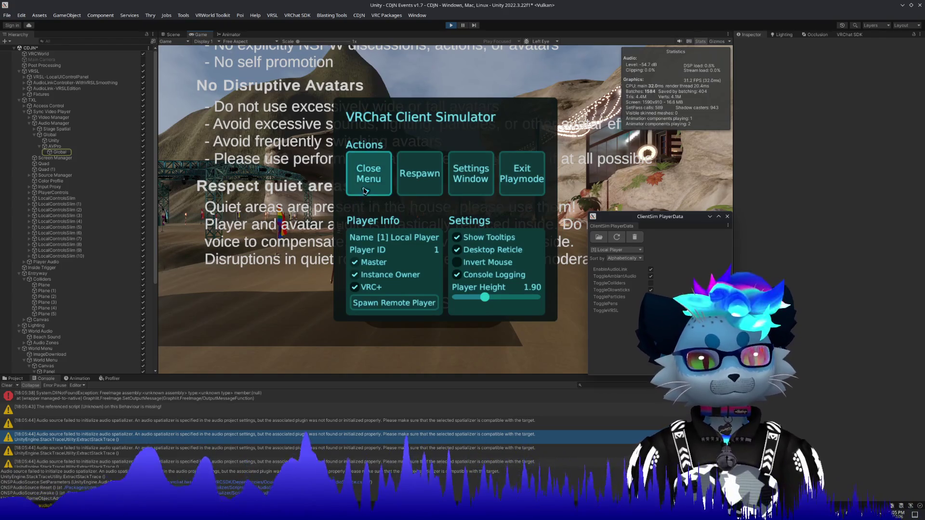
{"action": "left_click", "coordinate": [449, 212]}
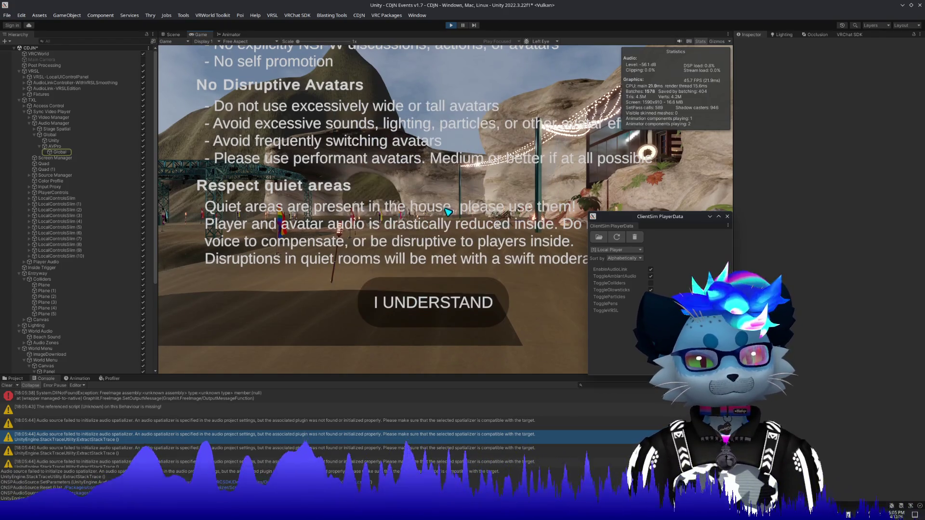
Step: Accept the rules notice, walk to the World Settings panel, and bring up the ClientSim menu
{"action": "left_click", "coordinate": [448, 212]}
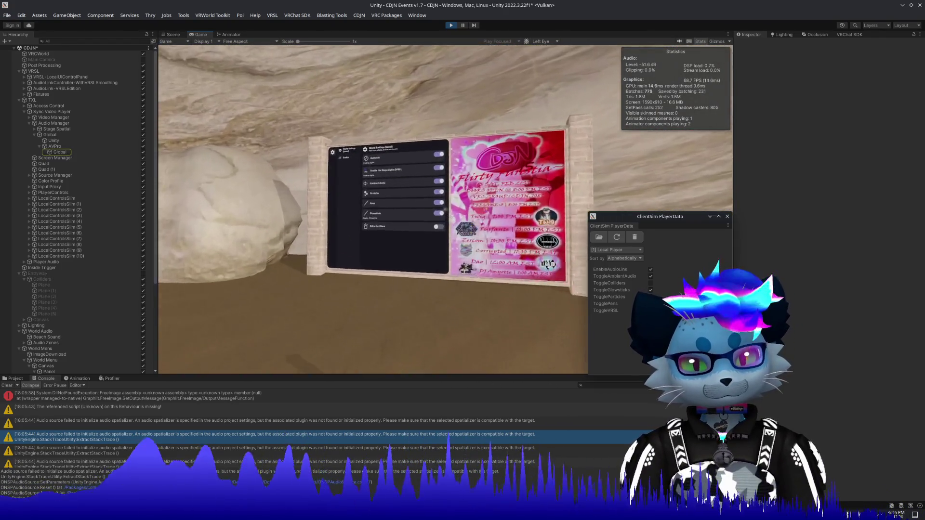
{"action": "key", "text": "w"}
{"action": "key", "text": "w"}
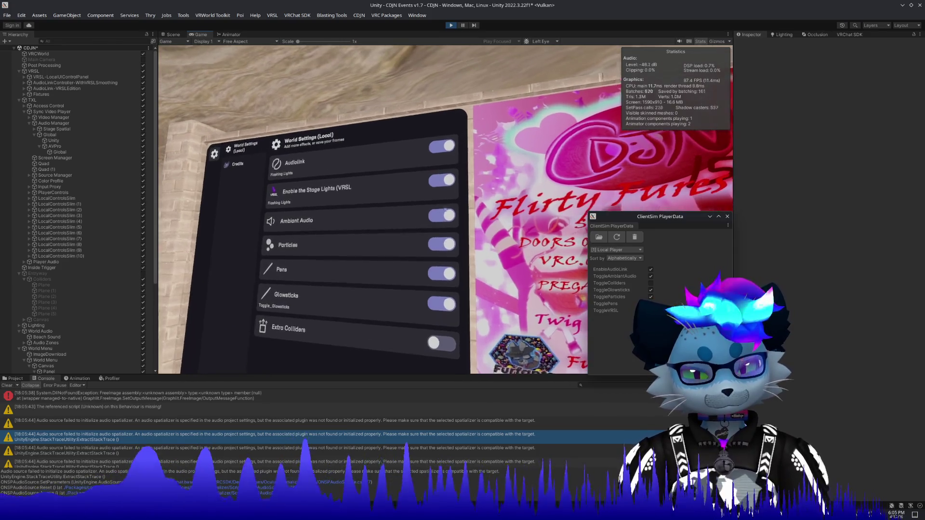
{"action": "key", "text": "w"}
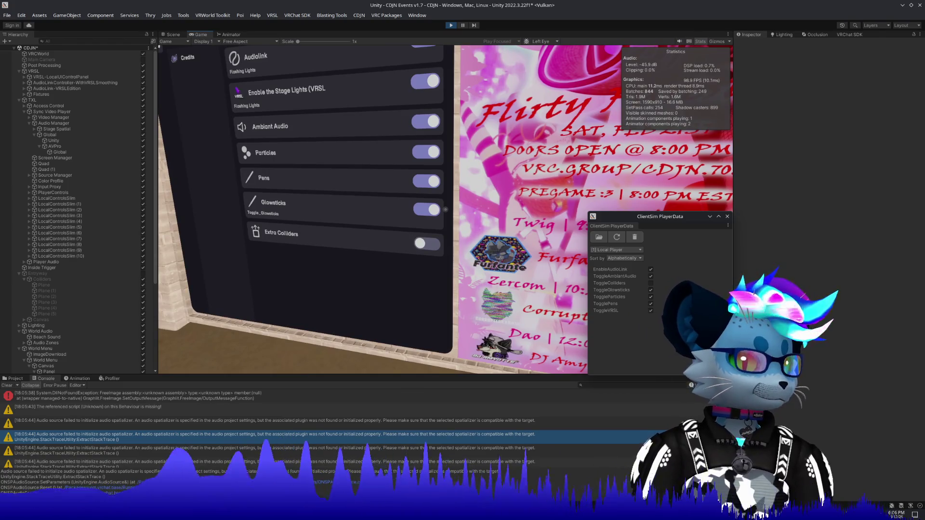
{"action": "key", "text": "Escape"}
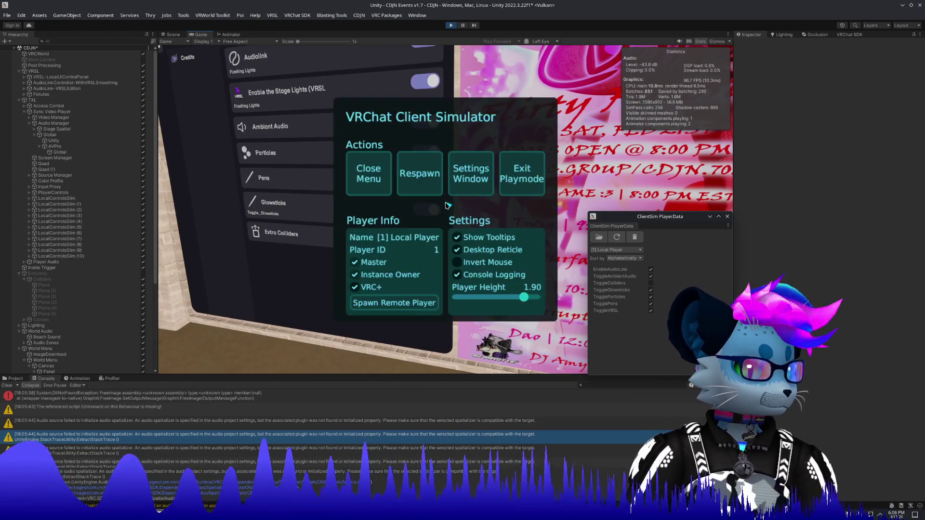
Step: Scroll the Console and open the full UdonSharp serialization error text
{"action": "scroll", "coordinate": [363, 411], "scroll_direction": "down", "scroll_amount": 5}
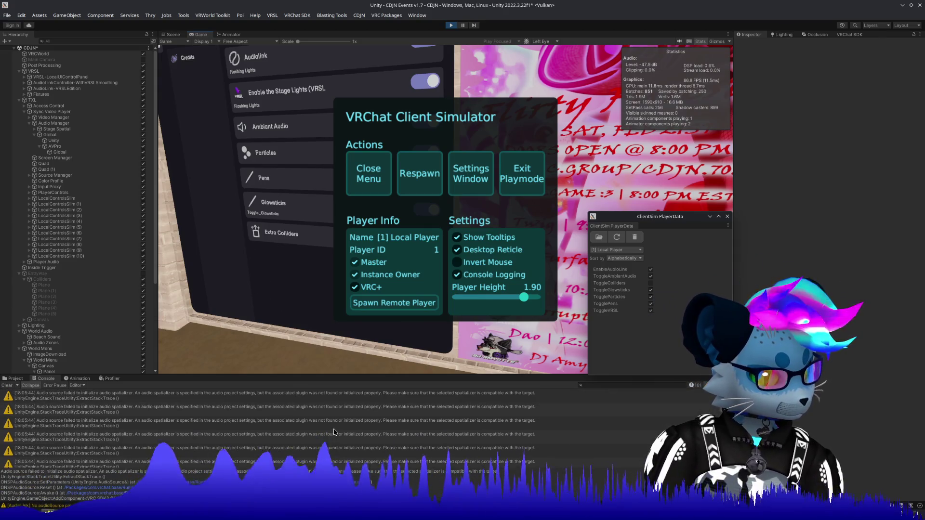
{"action": "scroll", "coordinate": [333, 432], "scroll_direction": "down", "scroll_amount": 1}
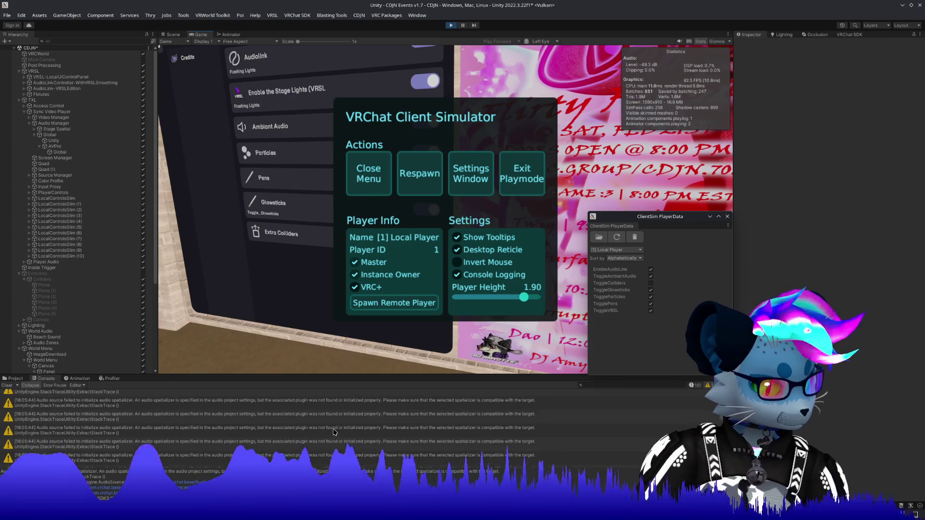
{"action": "scroll", "coordinate": [331, 434], "scroll_direction": "down", "scroll_amount": 2}
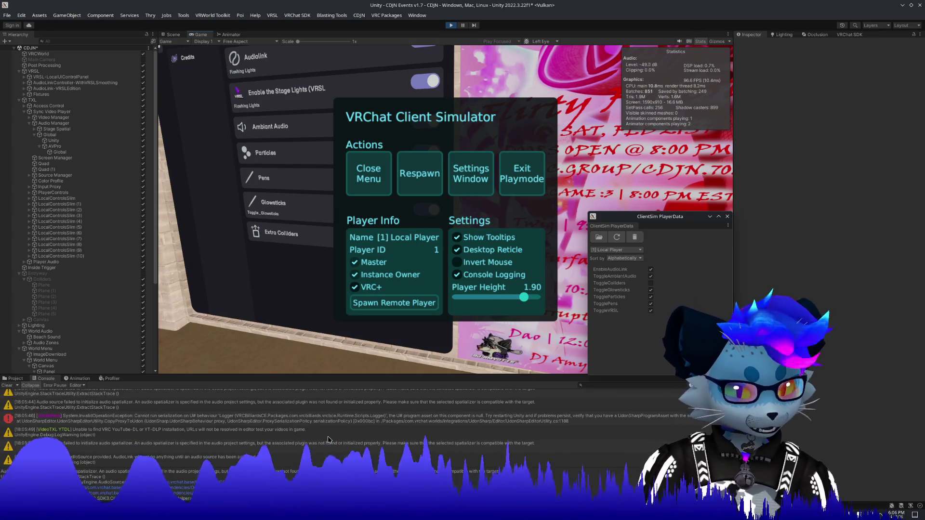
{"action": "scroll", "coordinate": [329, 439], "scroll_direction": "up", "scroll_amount": 3}
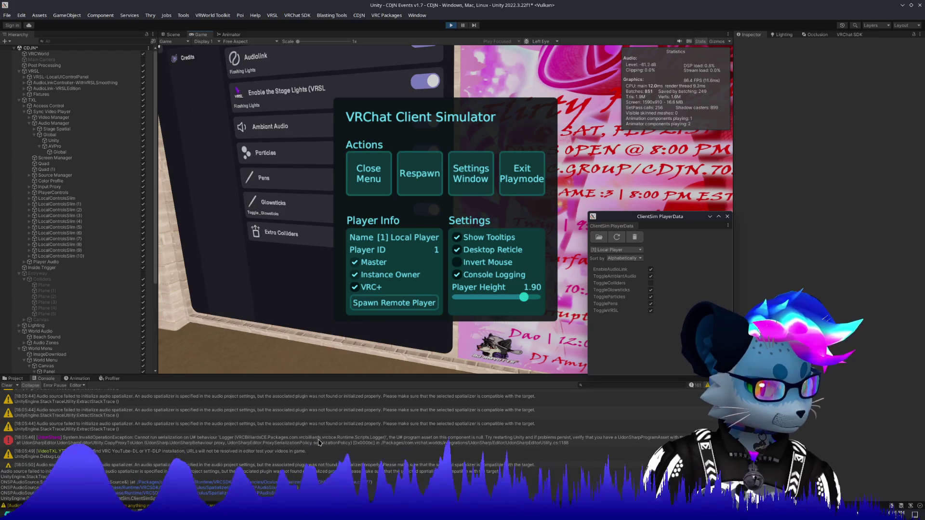
{"action": "left_click", "coordinate": [318, 442]}
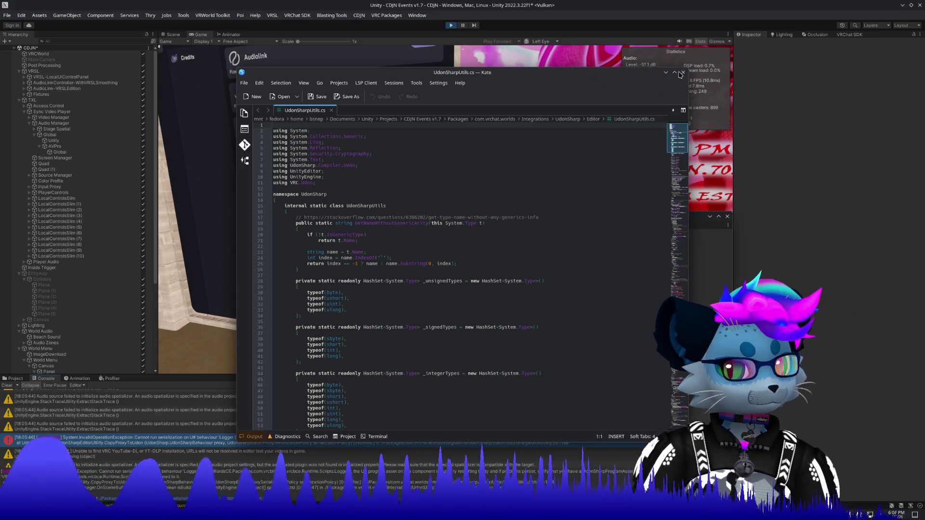
Step: Close the UdonSharpUtils.cs window in Kate
{"action": "left_click", "coordinate": [682, 73]}
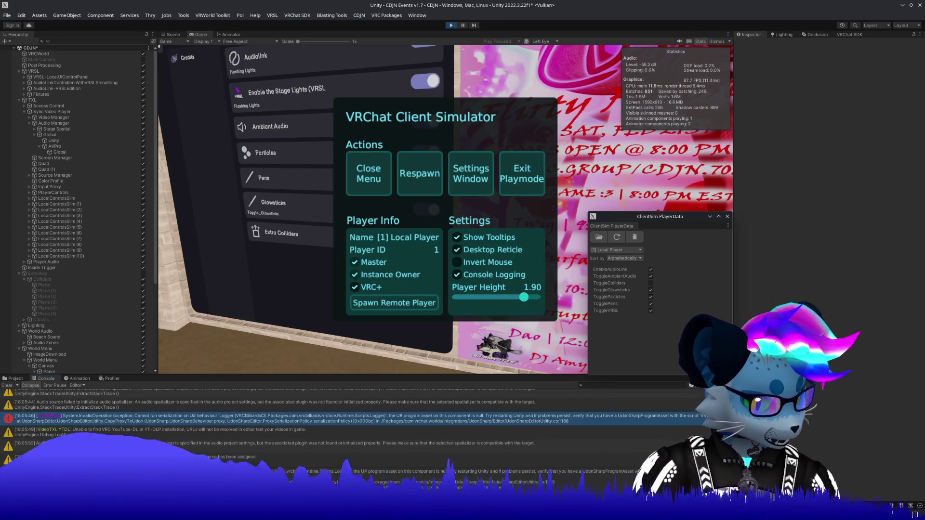
Step: Browse the Console log from the top and open the script behind the [18:05:51] True entry
{"action": "left_click", "coordinate": [231, 458]}
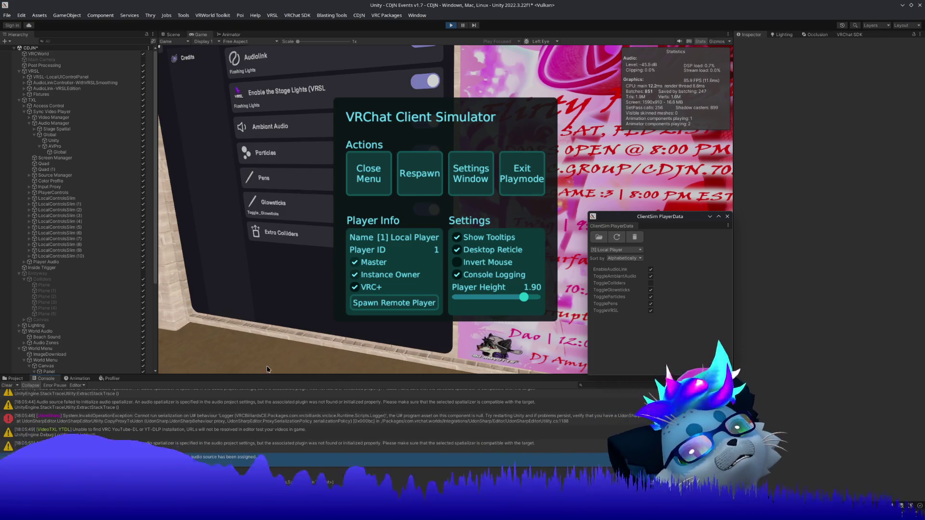
{"action": "key", "text": "Home"}
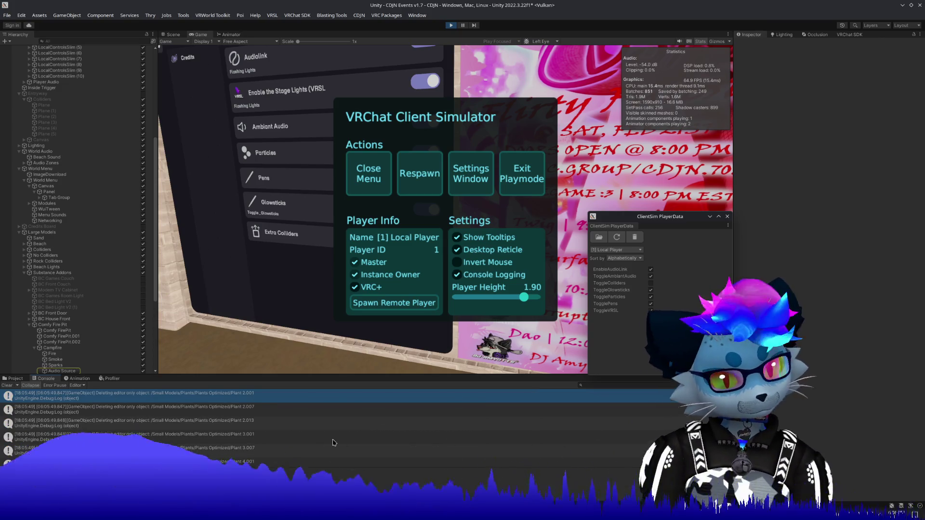
{"action": "scroll", "coordinate": [333, 443], "scroll_direction": "down", "scroll_amount": 5}
{"action": "scroll", "coordinate": [333, 442], "scroll_direction": "up", "scroll_amount": 5}
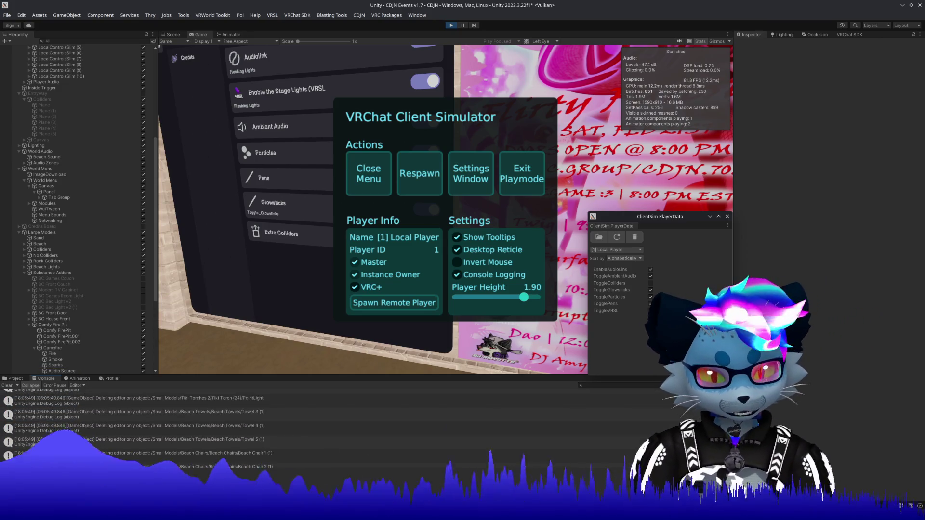
{"action": "scroll", "coordinate": [333, 442], "scroll_direction": "up", "scroll_amount": 10}
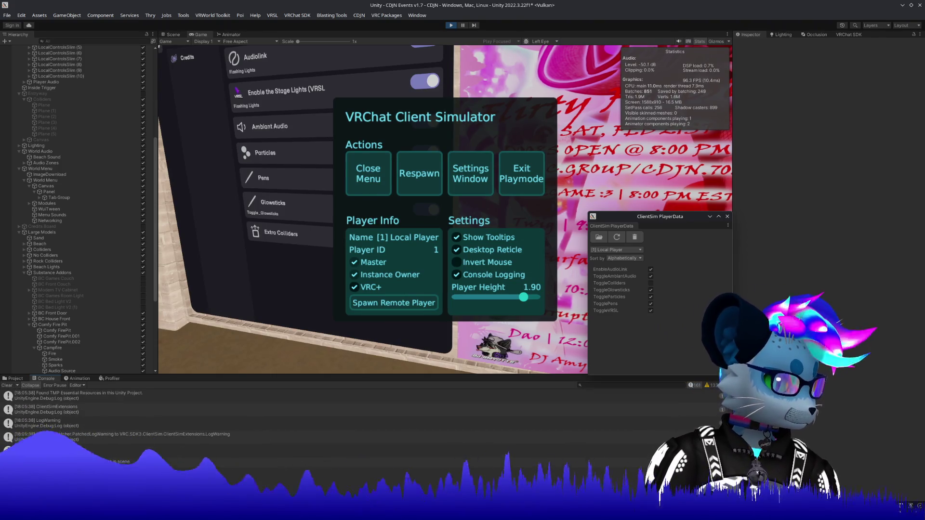
{"action": "scroll", "coordinate": [333, 442], "scroll_direction": "down", "scroll_amount": 5}
{"action": "scroll", "coordinate": [333, 443], "scroll_direction": "down", "scroll_amount": 5}
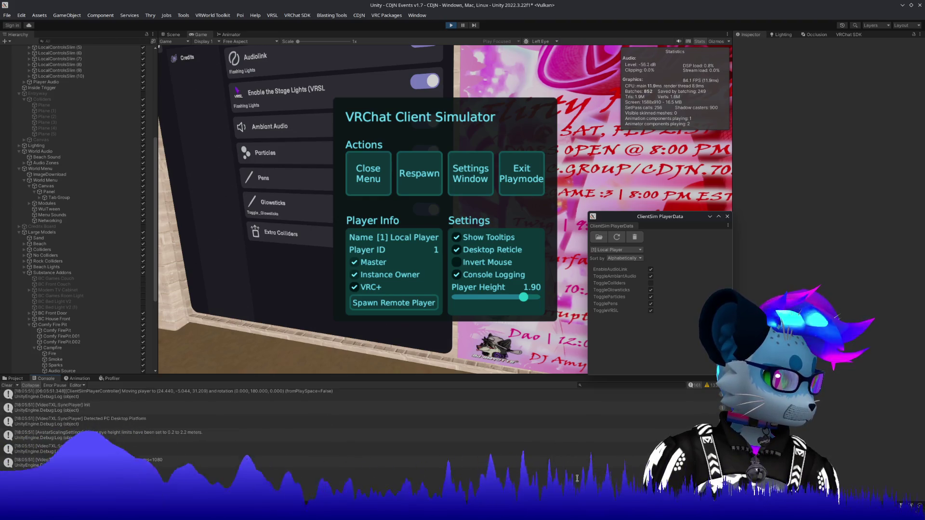
{"action": "scroll", "coordinate": [383, 442], "scroll_direction": "up", "scroll_amount": 3}
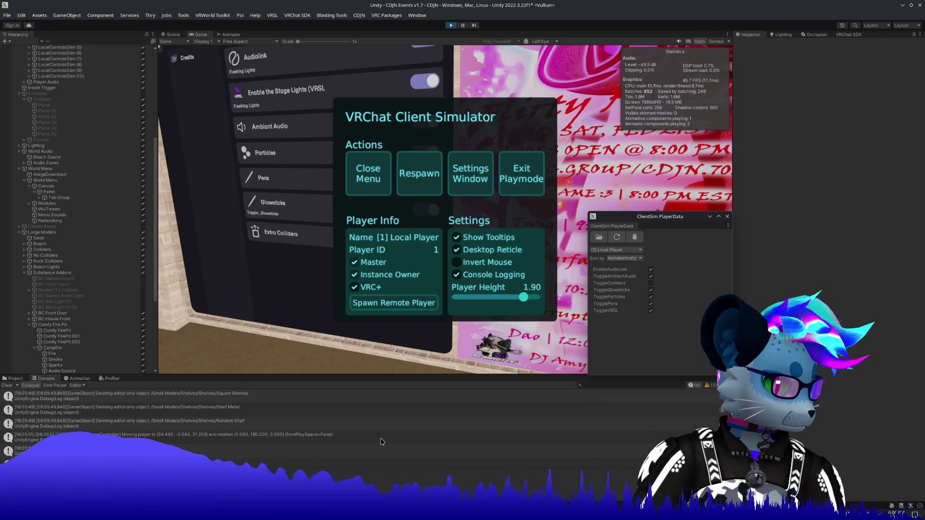
{"action": "scroll", "coordinate": [382, 441], "scroll_direction": "down", "scroll_amount": 6}
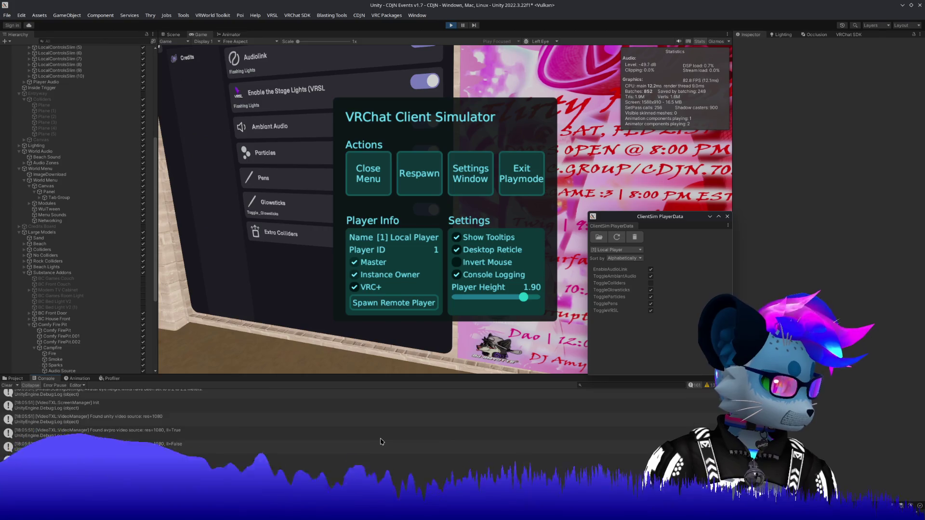
{"action": "scroll", "coordinate": [382, 442], "scroll_direction": "up", "scroll_amount": 3}
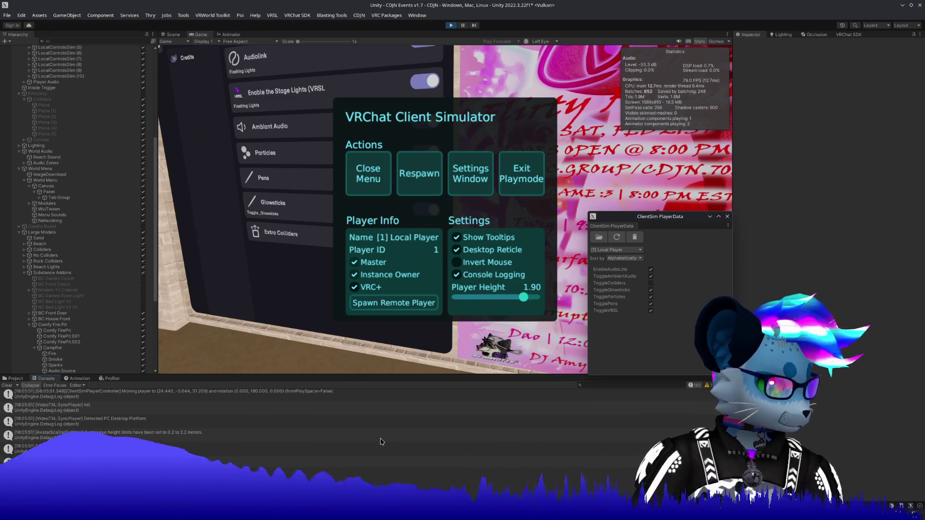
{"action": "scroll", "coordinate": [381, 442], "scroll_direction": "down", "scroll_amount": 5}
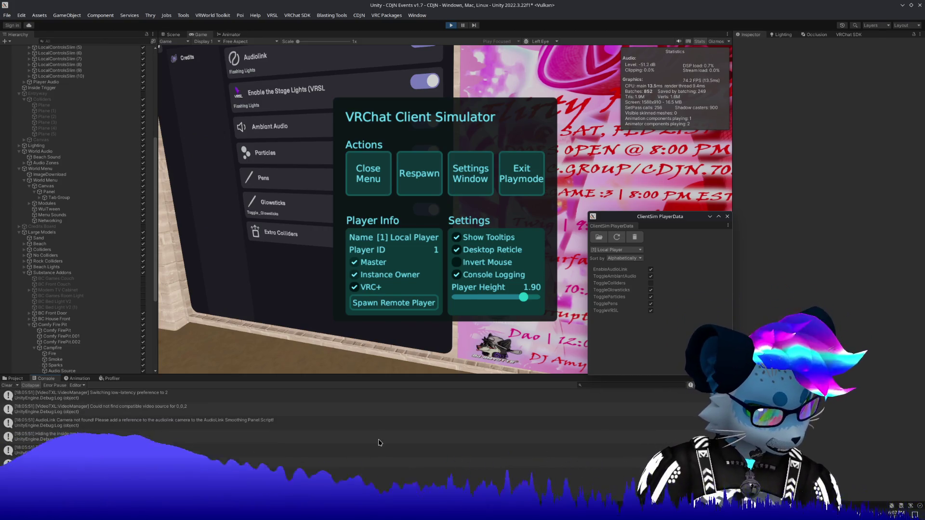
{"action": "scroll", "coordinate": [380, 443], "scroll_direction": "down", "scroll_amount": 3}
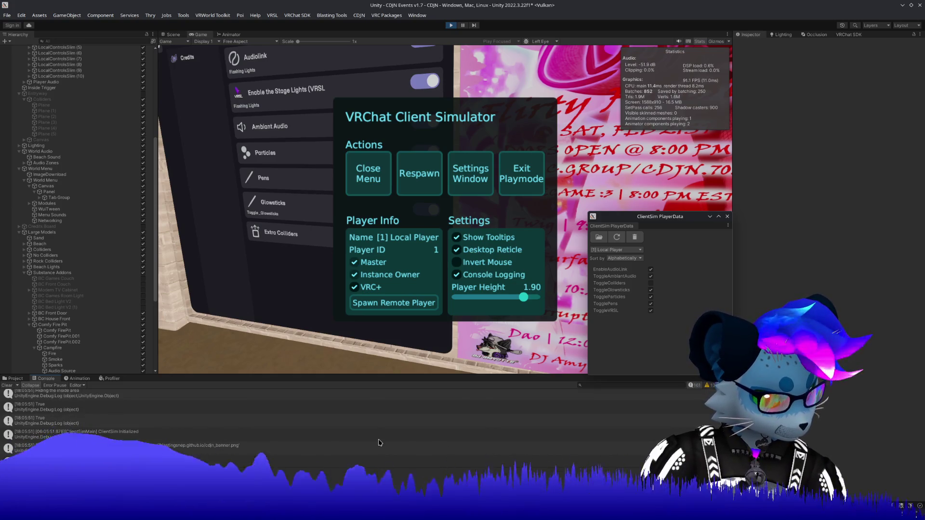
{"action": "left_click", "coordinate": [253, 412]}
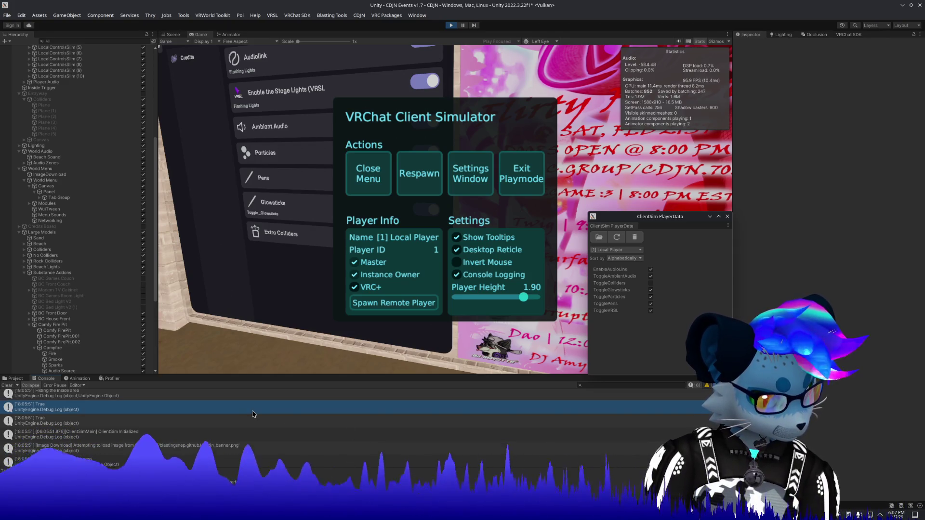
{"action": "double_click", "coordinate": [254, 413]}
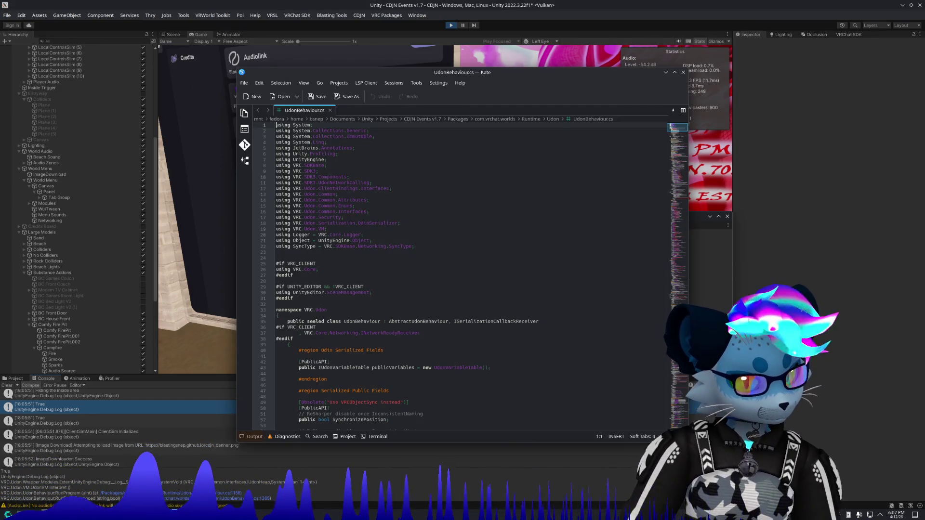
Step: Close the UdonBehaviour.cs window in Kate
{"action": "left_click", "coordinate": [683, 72]}
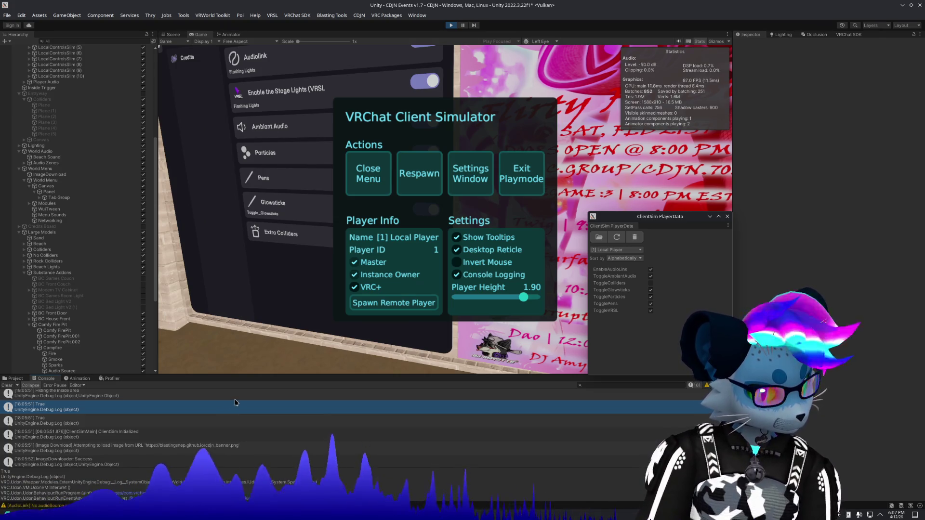
Step: Walk up to the World Settings toggle panel in Play mode, then back away to see the whole list
{"action": "scroll", "coordinate": [235, 403], "scroll_direction": "down", "scroll_amount": 1}
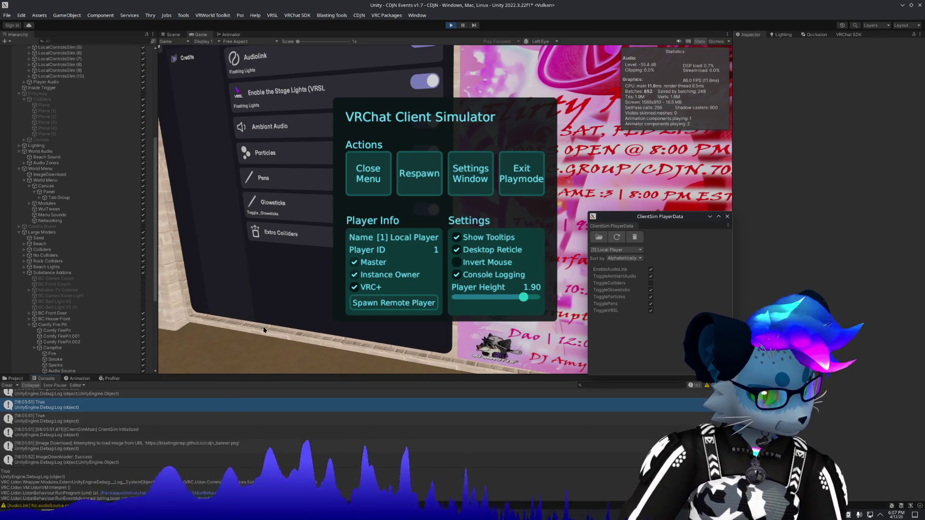
{"action": "left_click", "coordinate": [368, 176]}
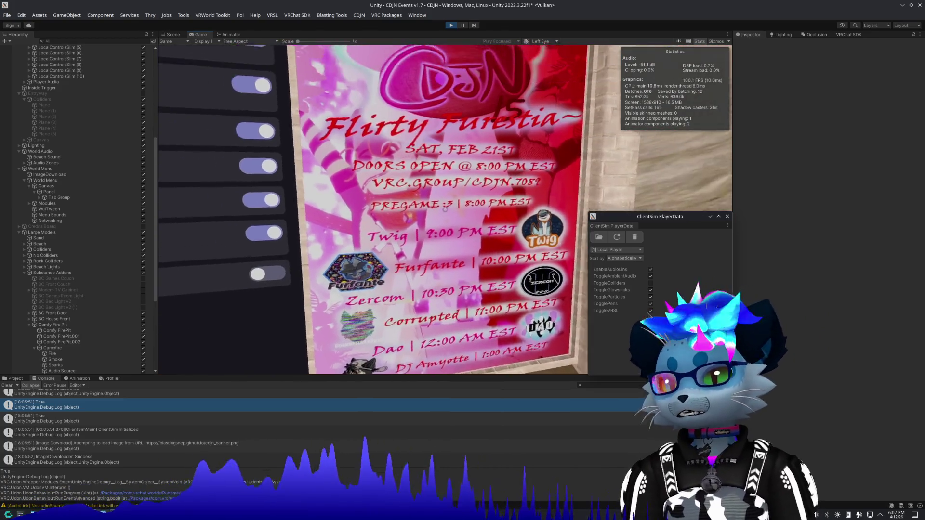
{"action": "key", "text": "Escape"}
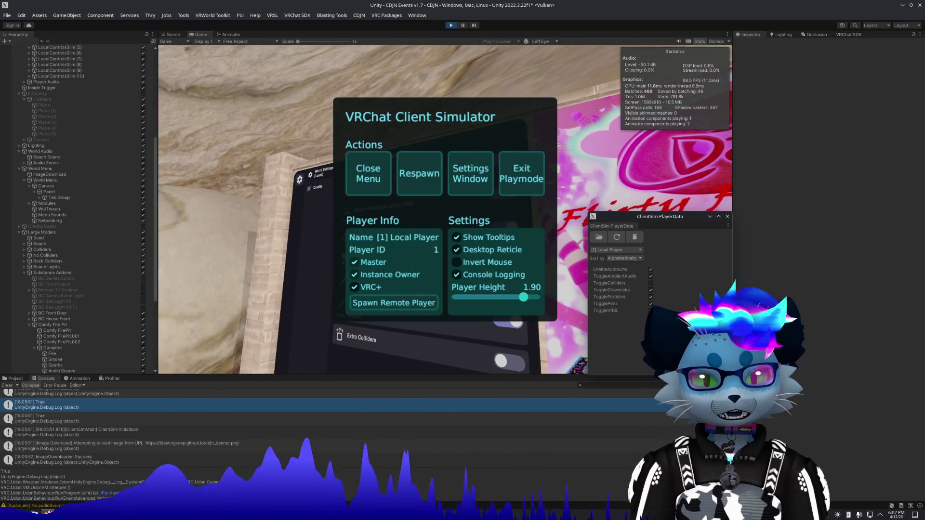
{"action": "scroll", "coordinate": [528, 429], "scroll_direction": "up", "scroll_amount": 5}
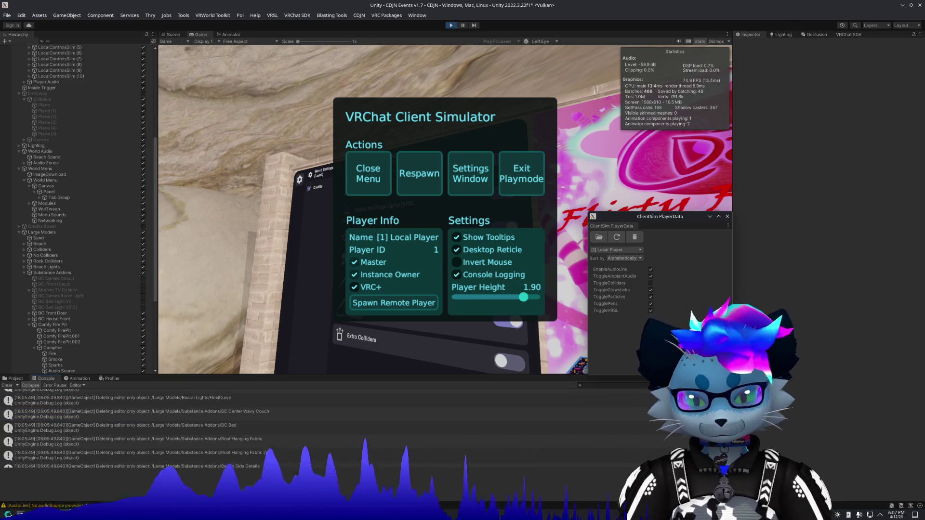
{"action": "scroll", "coordinate": [289, 429], "scroll_direction": "down", "scroll_amount": 5}
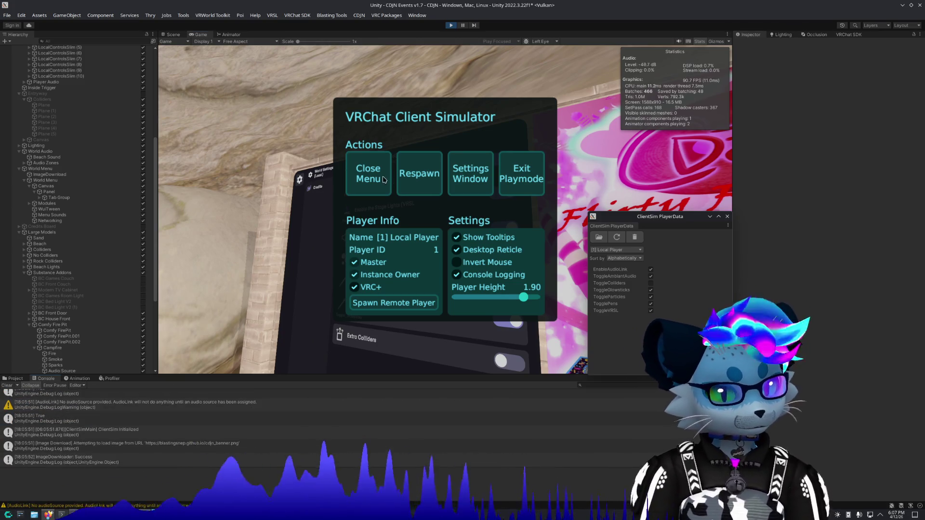
{"action": "left_click", "coordinate": [384, 180]}
{"action": "key", "text": "w"}
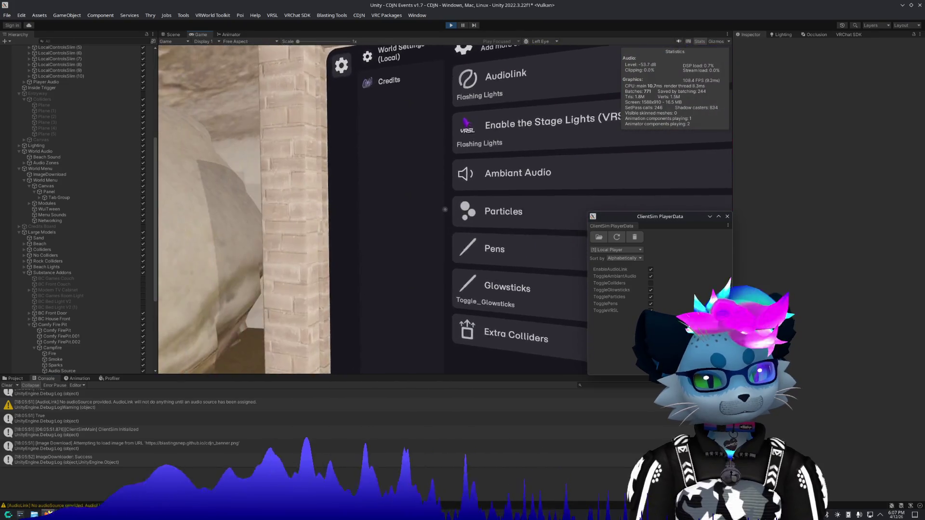
{"action": "key", "text": "s"}
Step: Show the project asset folders and walk closer to the World Settings toggles
{"action": "key", "text": "Escape"}
{"action": "left_click", "coordinate": [14, 378]}
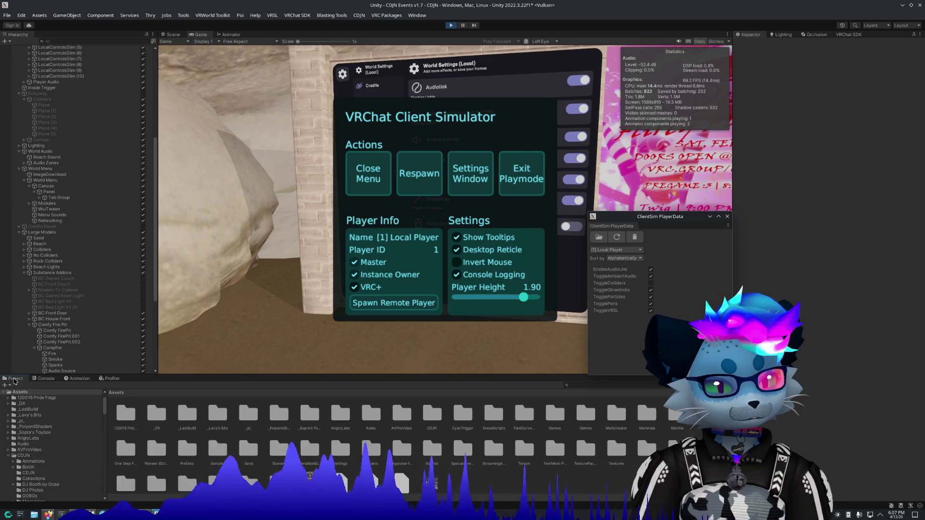
{"action": "left_click", "coordinate": [354, 173]}
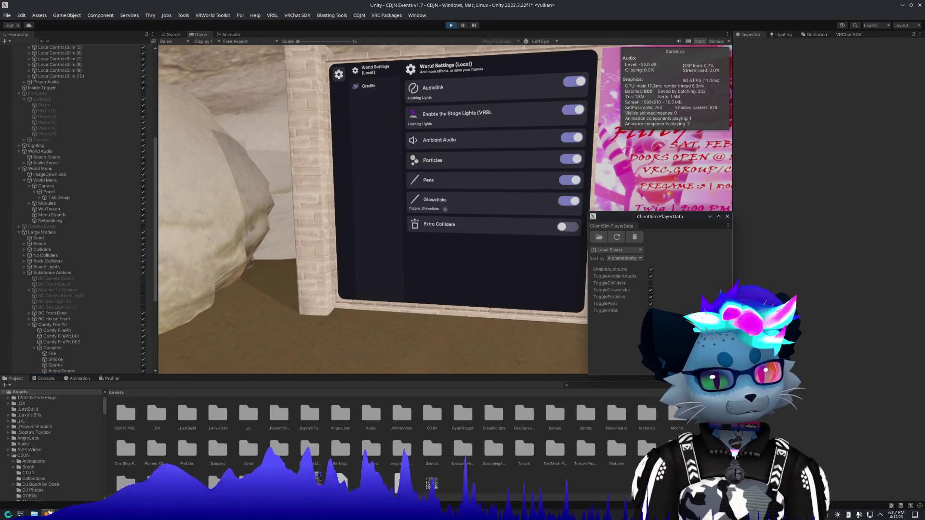
{"action": "key", "text": "w"}
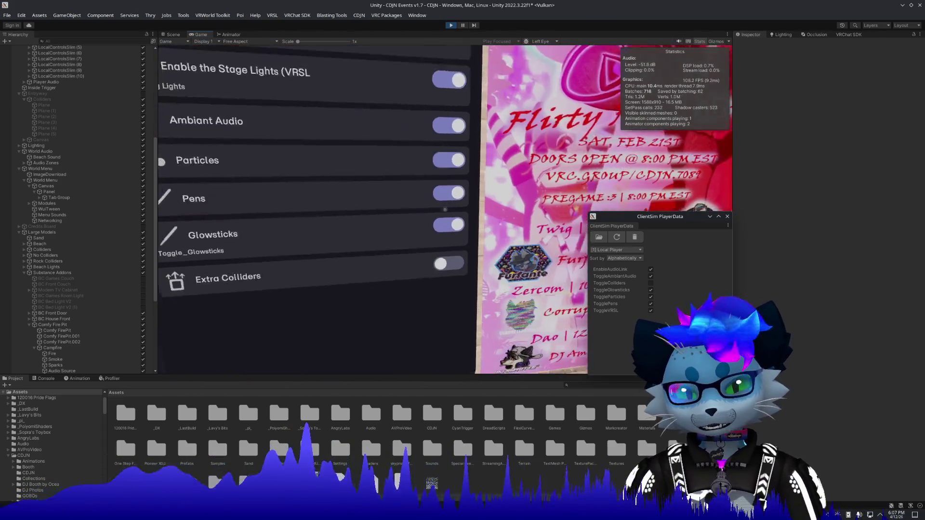
{"action": "key", "text": "w"}
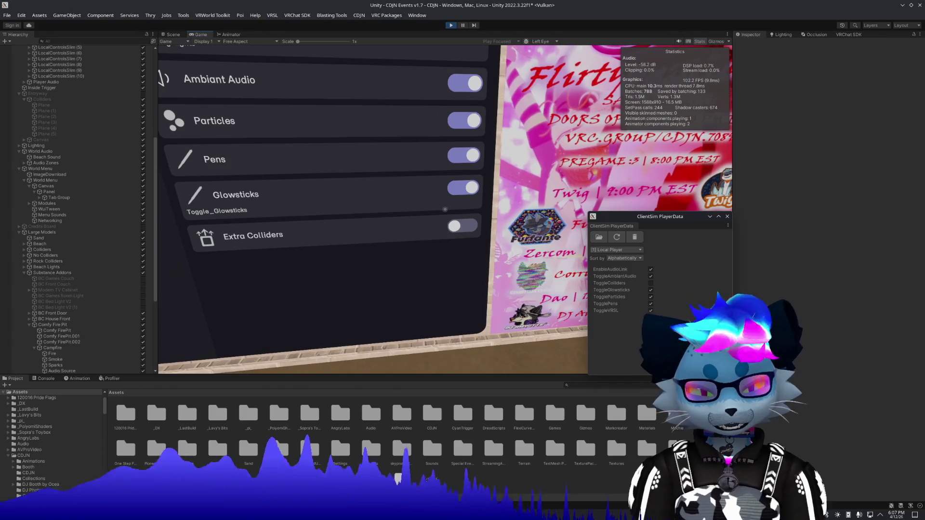
Step: Step back to view the floor and poster, return to the panel, and exit Play mode
{"action": "key", "text": "Escape"}
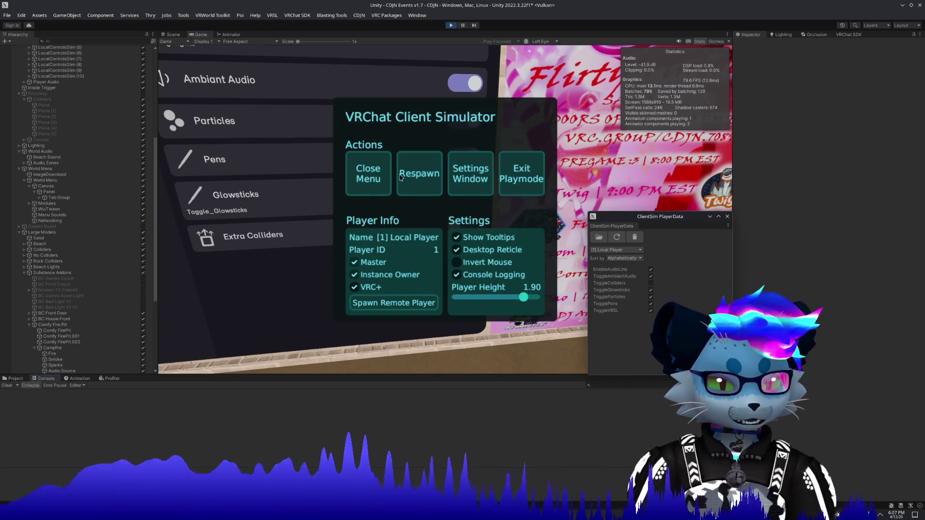
{"action": "key", "text": "Escape"}
{"action": "key", "text": "s"}
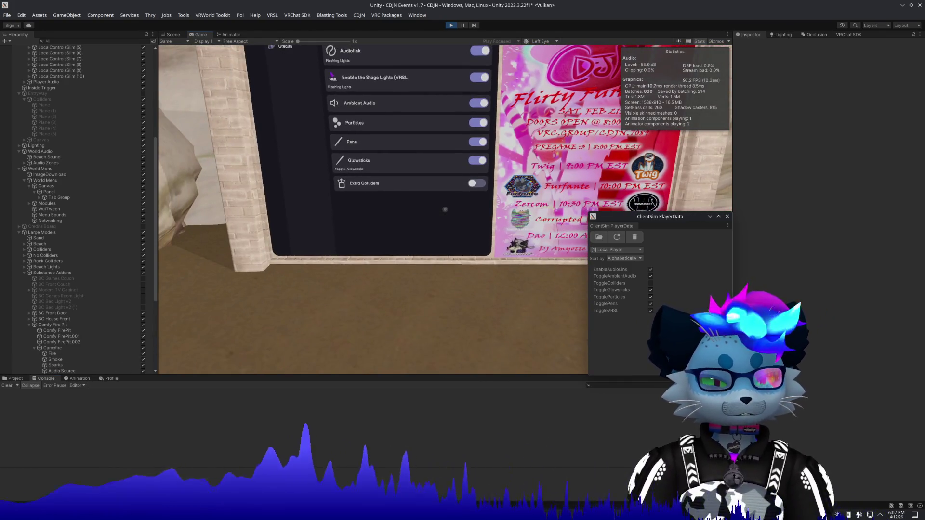
{"action": "key", "text": "w"}
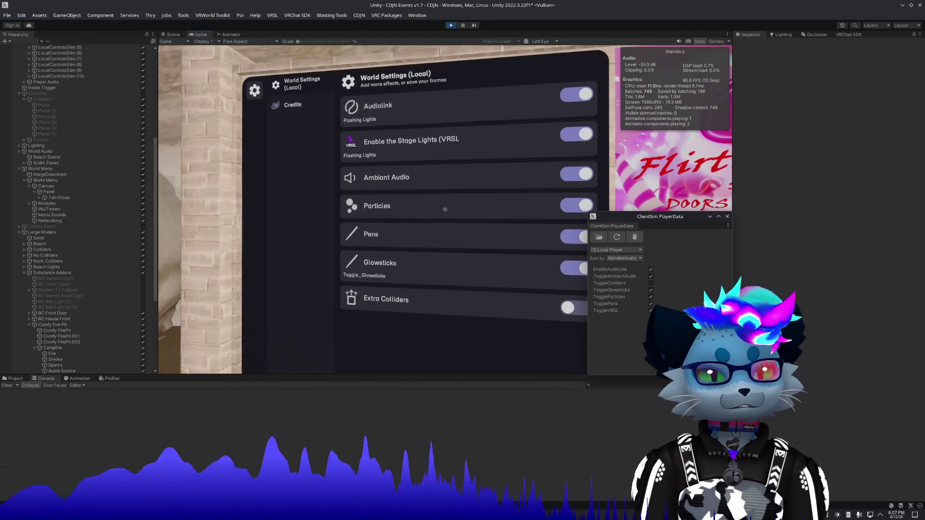
{"action": "key", "text": "Escape"}
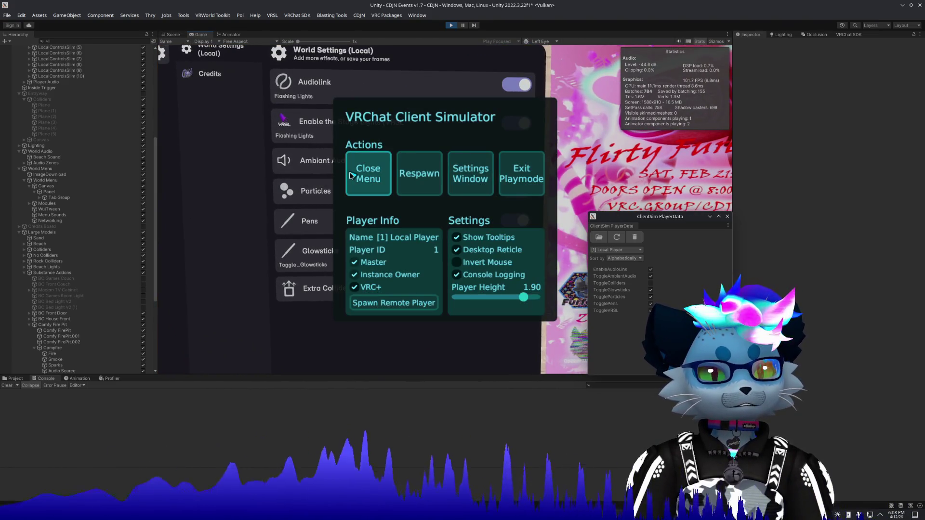
{"action": "left_click", "coordinate": [522, 173]}
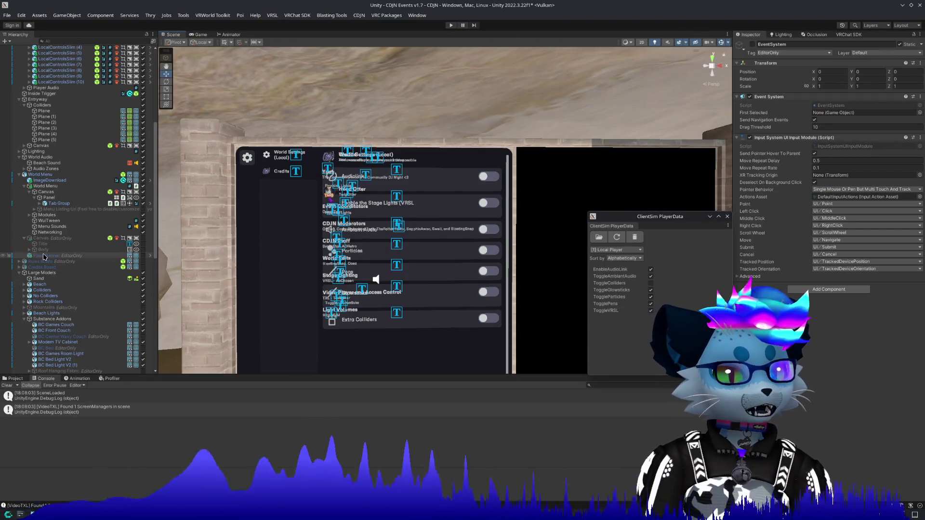
Step: Select World Menu and show the TopLevel > World Settings (Local) page in Wui Menu Builder
{"action": "left_click", "coordinate": [41, 174]}
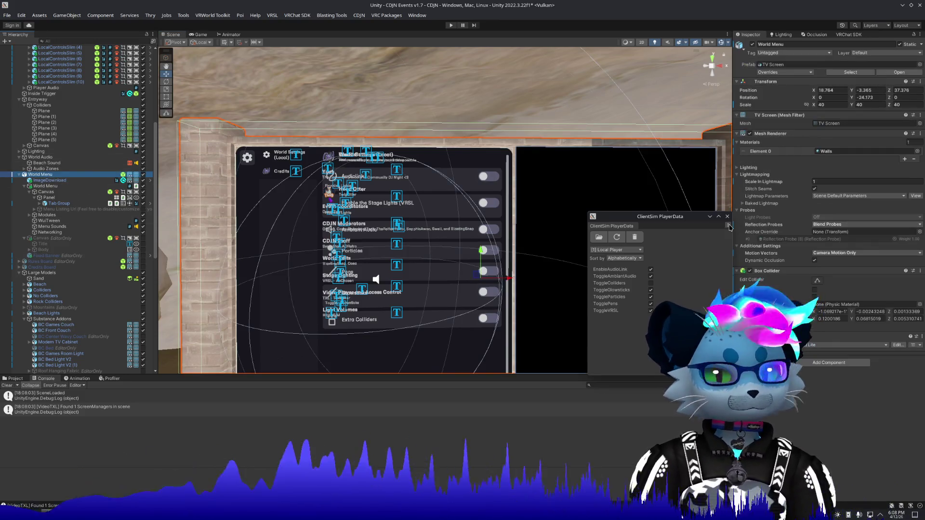
{"action": "left_click", "coordinate": [76, 160]}
{"action": "scroll", "coordinate": [72, 163], "scroll_direction": "up", "scroll_amount": 4}
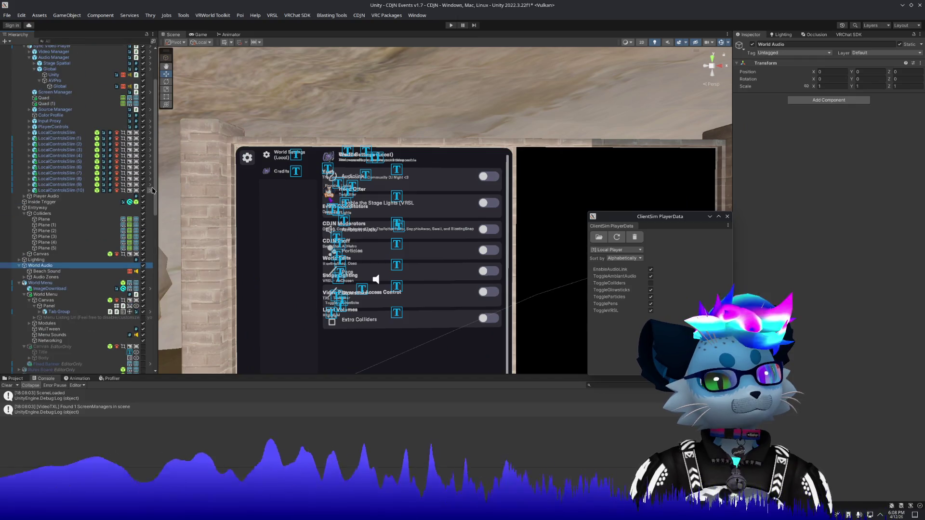
{"action": "left_click", "coordinate": [54, 296]}
{"action": "left_click", "coordinate": [759, 165]}
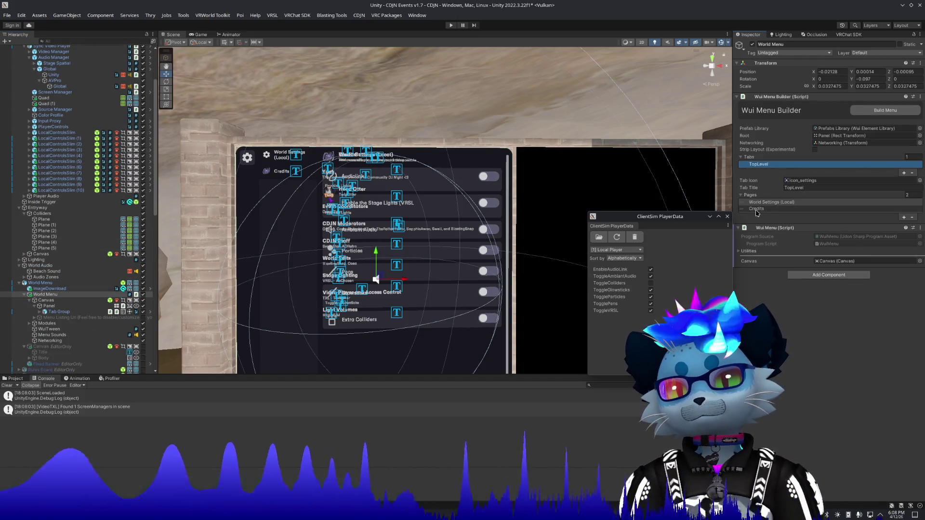
{"action": "left_click", "coordinate": [762, 202]}
Step: Uncheck Persistence in the Glowsticks element's Sync Settings
{"action": "scroll", "coordinate": [769, 382], "scroll_direction": "down", "scroll_amount": 3}
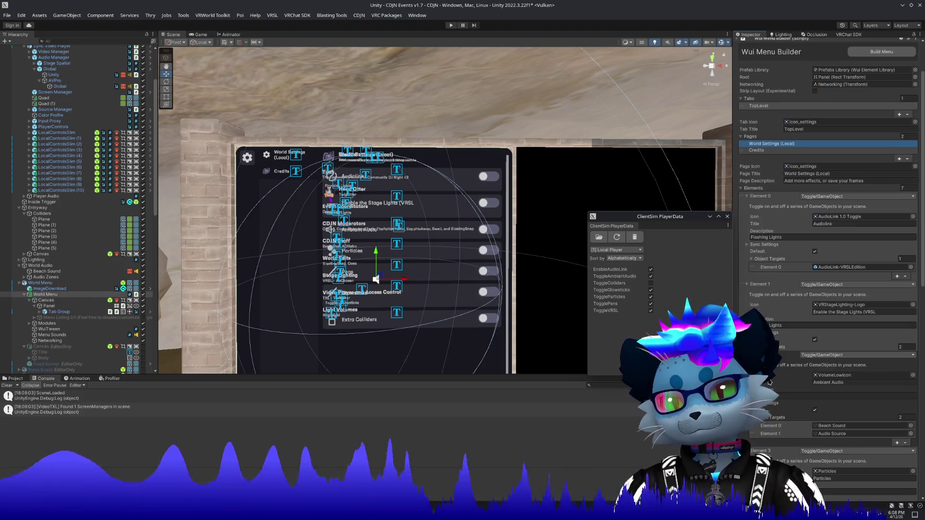
{"action": "scroll", "coordinate": [769, 382], "scroll_direction": "down", "scroll_amount": 12}
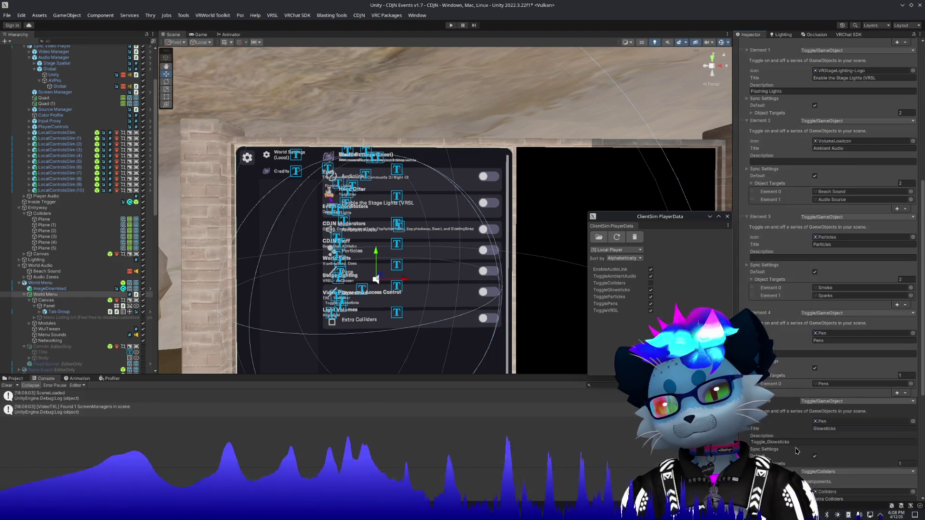
{"action": "left_click", "coordinate": [799, 443]}
{"action": "left_click", "coordinate": [783, 451]}
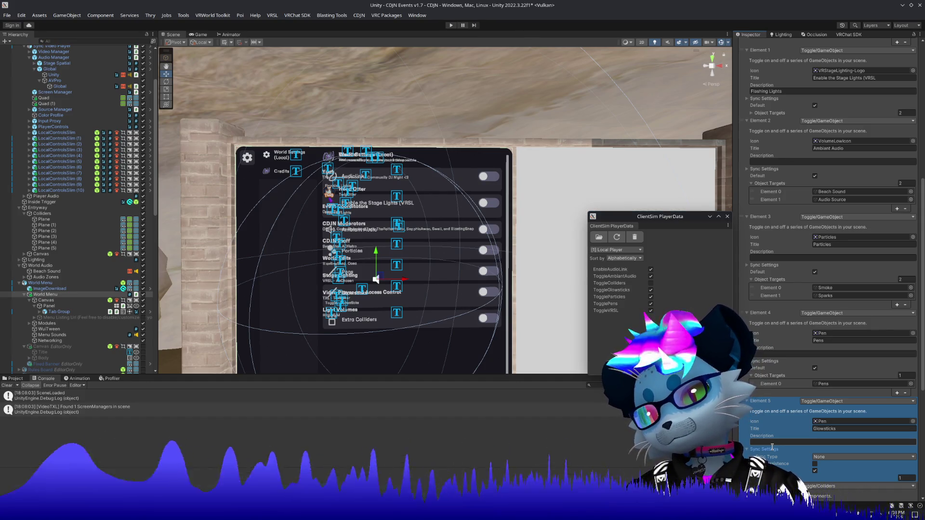
{"action": "left_click", "coordinate": [816, 465]}
{"action": "left_click", "coordinate": [771, 449]}
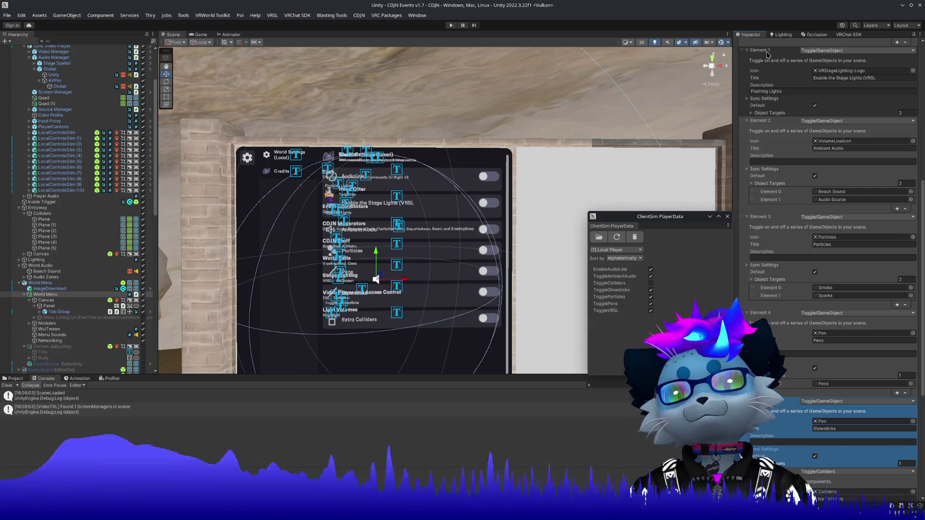
{"action": "scroll", "coordinate": [768, 55], "scroll_direction": "up", "scroll_amount": 2}
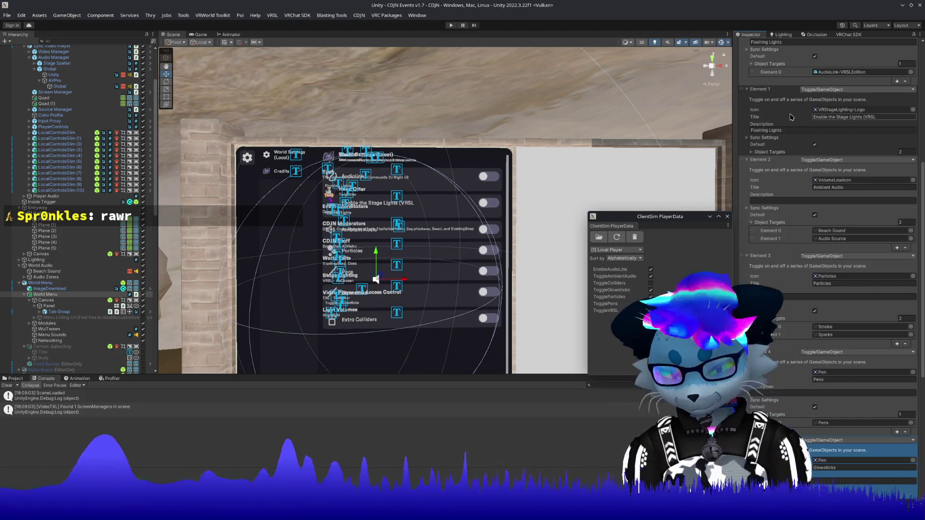
{"action": "mouse_move", "coordinate": [455, 153]}
{"action": "left_mouse_down"}
{"action": "mouse_move", "coordinate": [445, 196]}
{"action": "mouse_move", "coordinate": [454, 187]}
{"action": "left_mouse_up"}
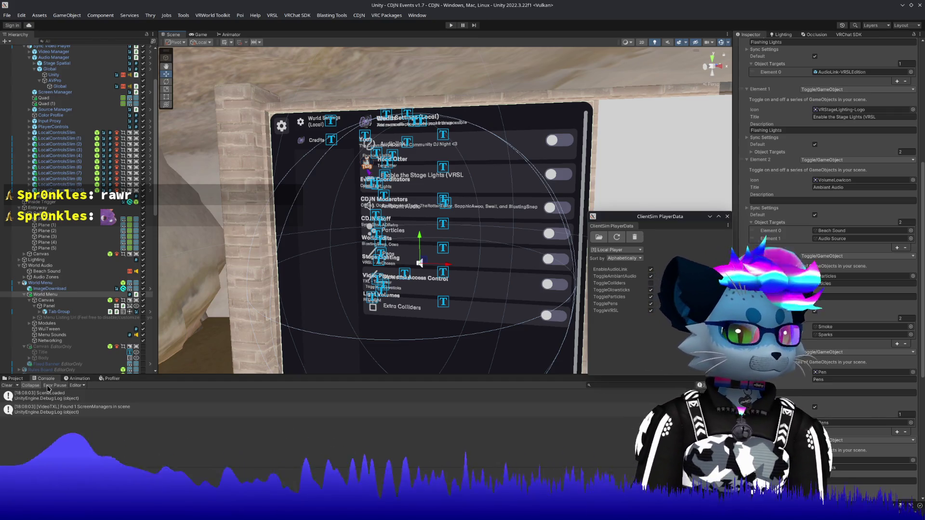
{"action": "left_click", "coordinate": [7, 385]}
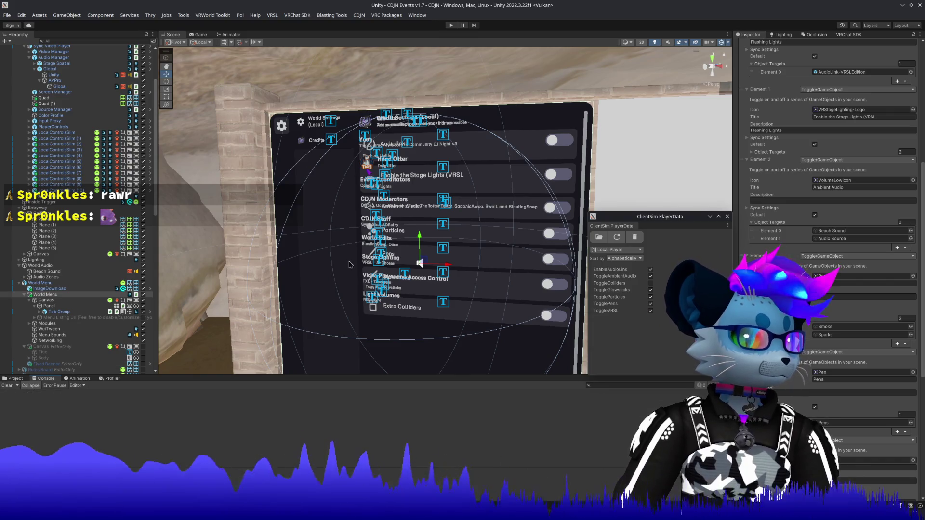
{"action": "scroll", "coordinate": [77, 207], "scroll_direction": "up", "scroll_amount": 5}
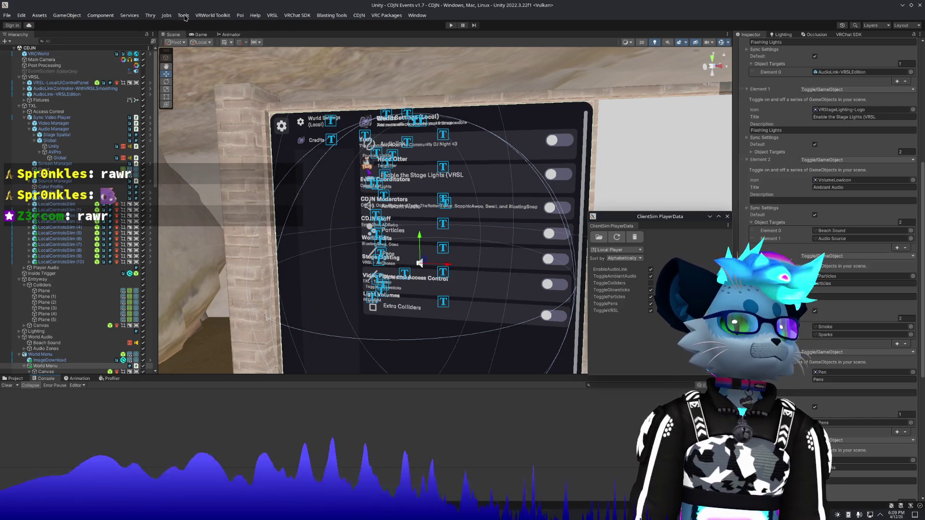
{"action": "left_click", "coordinate": [179, 16]}
{"action": "mouse_move", "coordinate": [228, 112]}
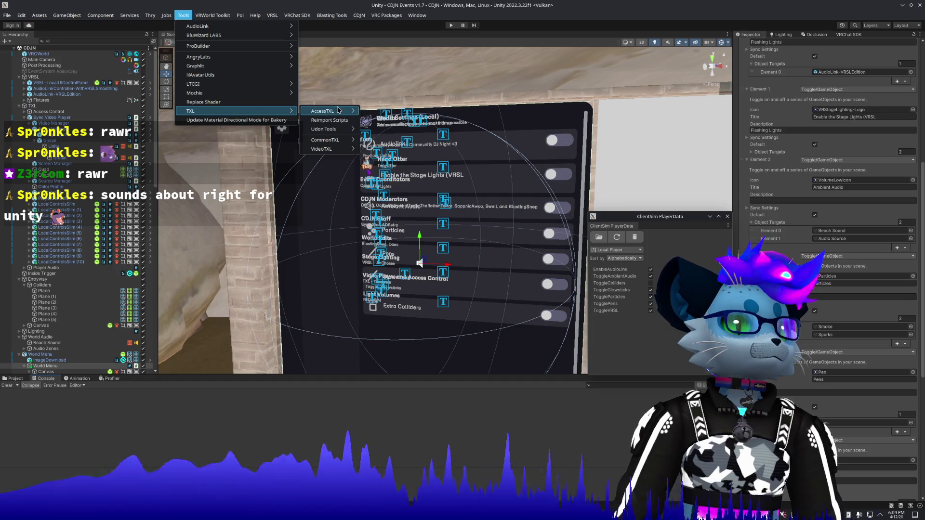
{"action": "mouse_move", "coordinate": [338, 110]}
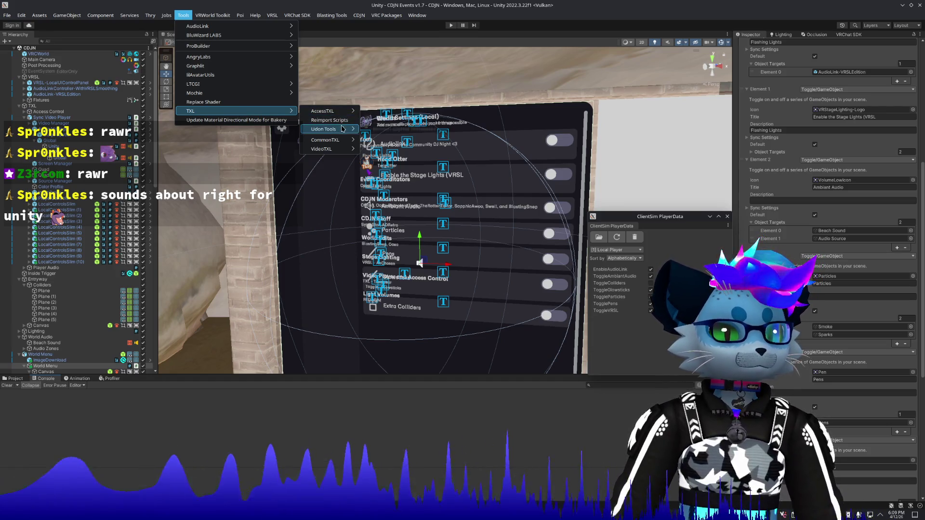
{"action": "mouse_move", "coordinate": [345, 149]}
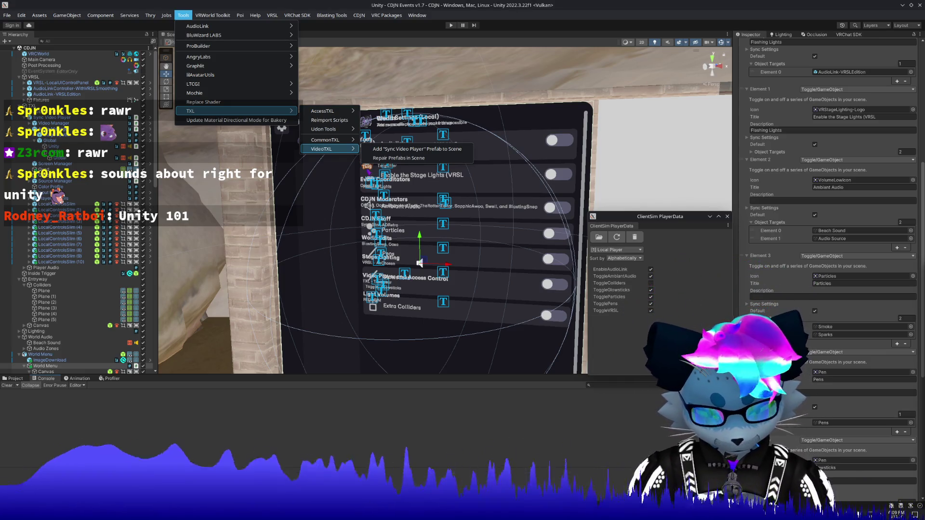
{"action": "left_click", "coordinate": [417, 149]}
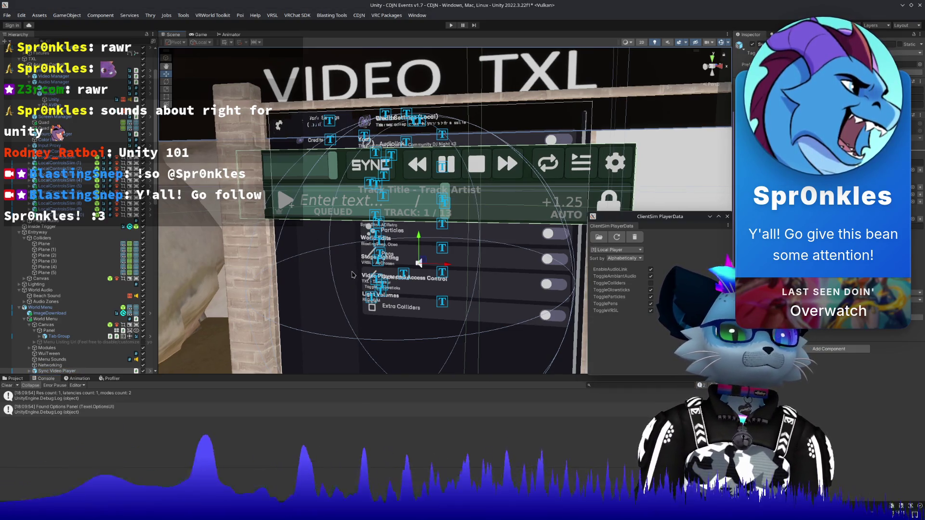
{"action": "scroll", "coordinate": [126, 365], "scroll_direction": "down", "scroll_amount": 5}
Step: Delete the Sync Video Player and run Tools > TXL > Reimport Scripts
{"action": "left_click", "coordinate": [61, 307]}
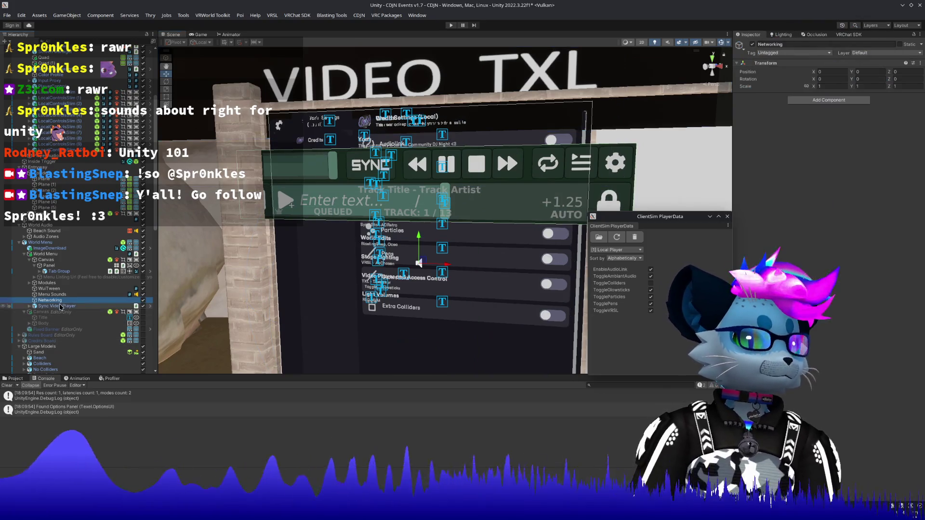
{"action": "key", "text": "Delete"}
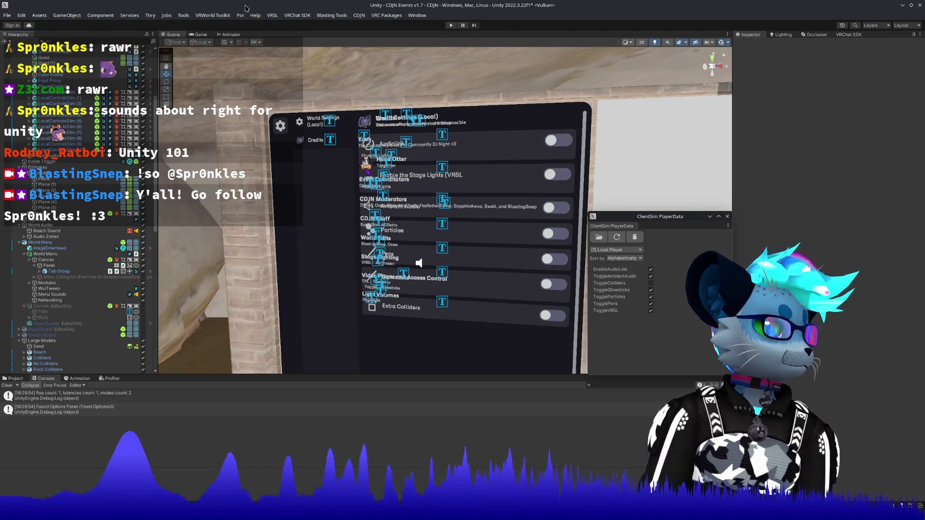
{"action": "left_click", "coordinate": [183, 16]}
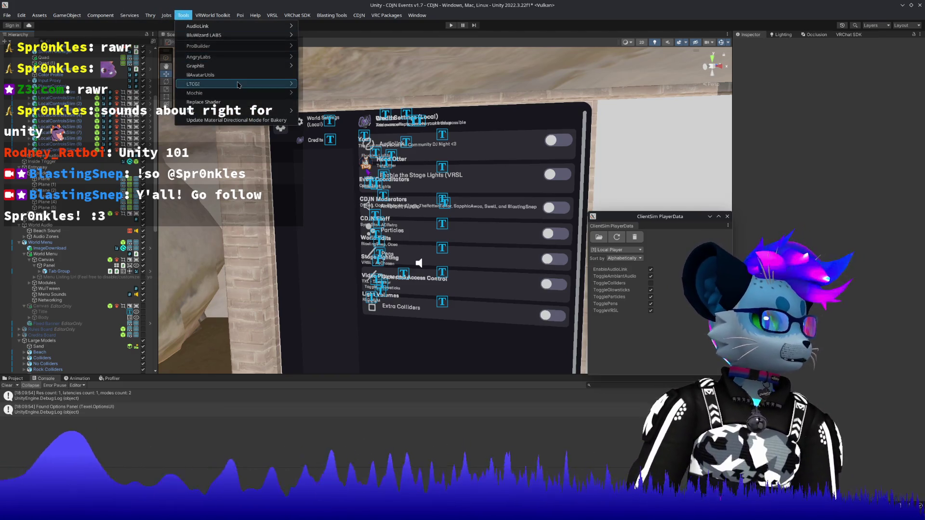
{"action": "mouse_move", "coordinate": [244, 111]}
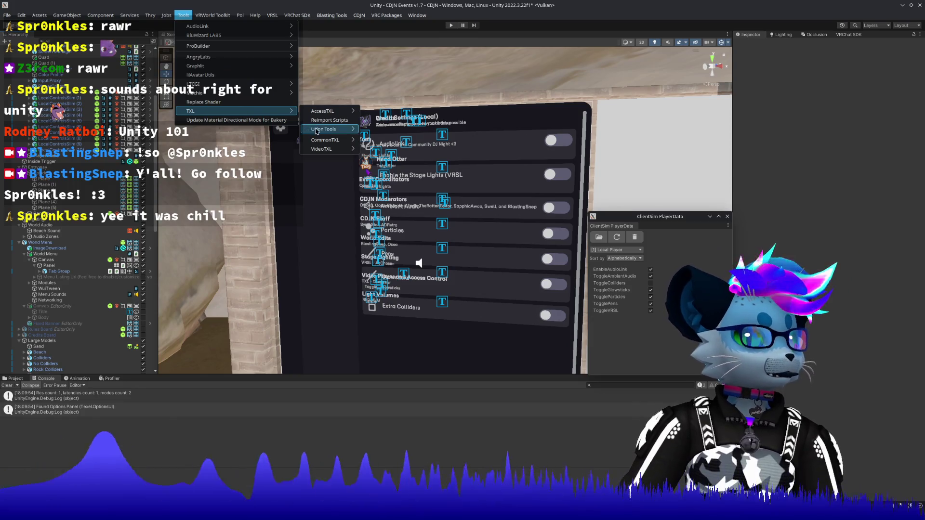
{"action": "mouse_move", "coordinate": [317, 130]}
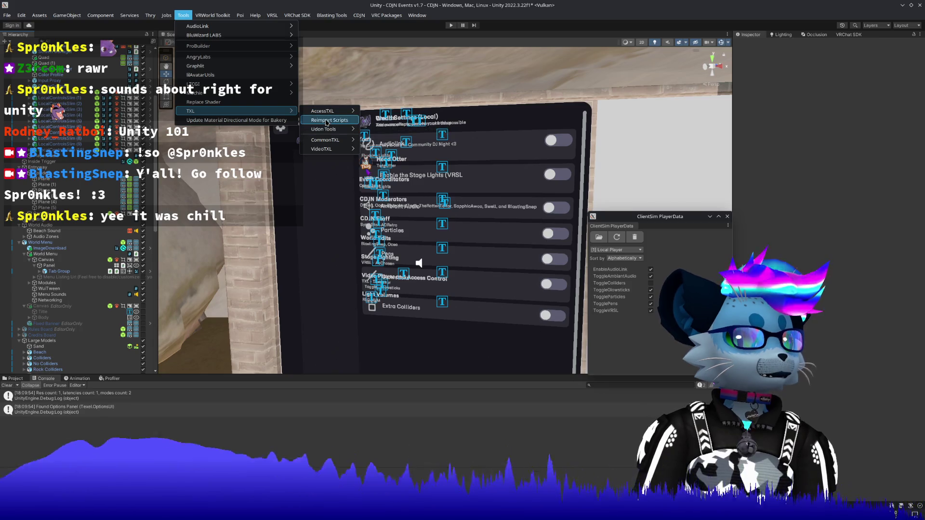
{"action": "left_click", "coordinate": [380, 131]}
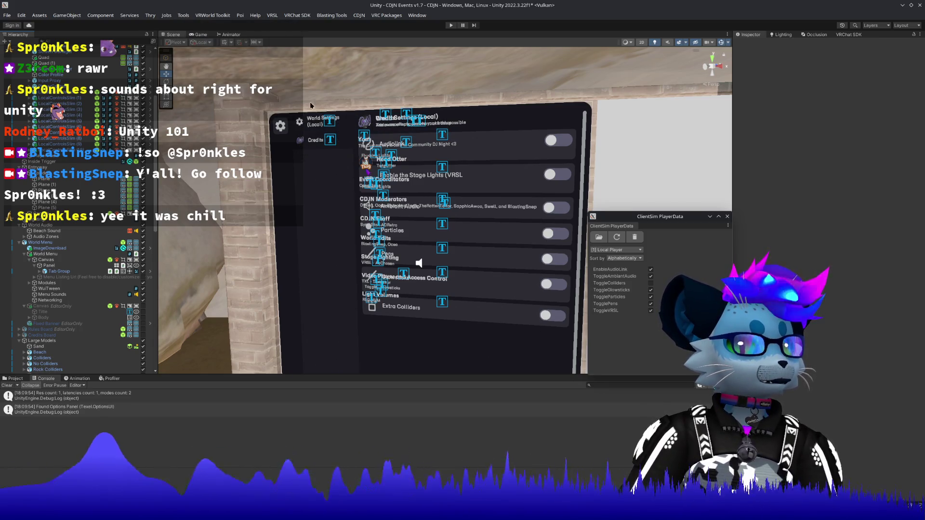
Step: Browse the Tools menu again and dismiss it without choosing anything
{"action": "left_click", "coordinate": [218, 16]}
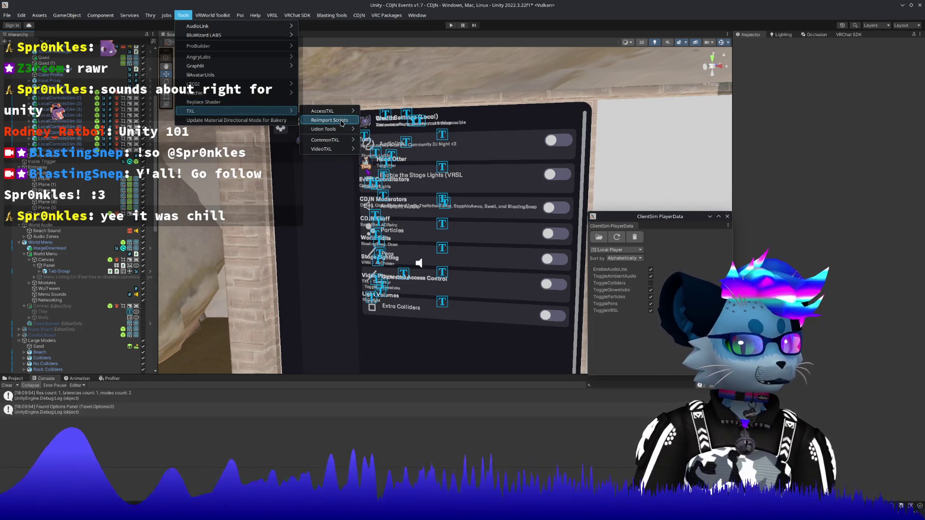
{"action": "mouse_move", "coordinate": [346, 116]}
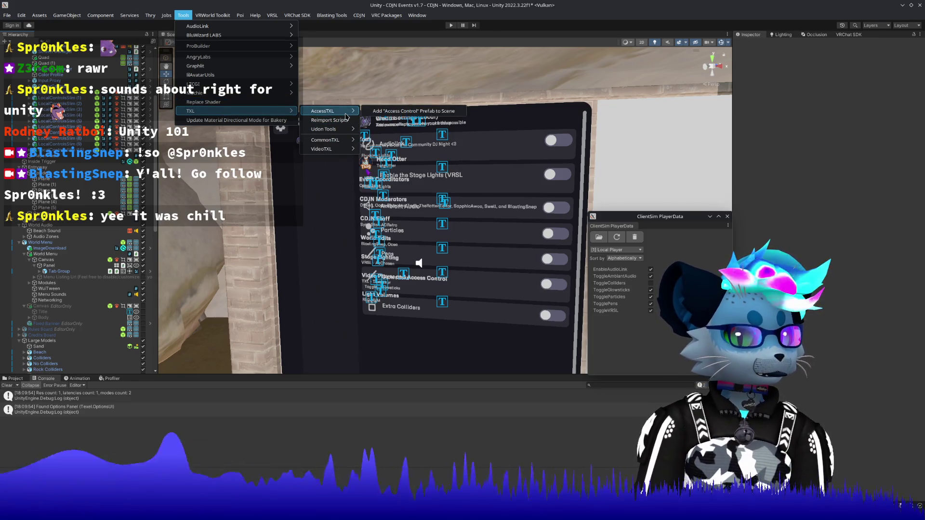
{"action": "left_click", "coordinate": [340, 159]}
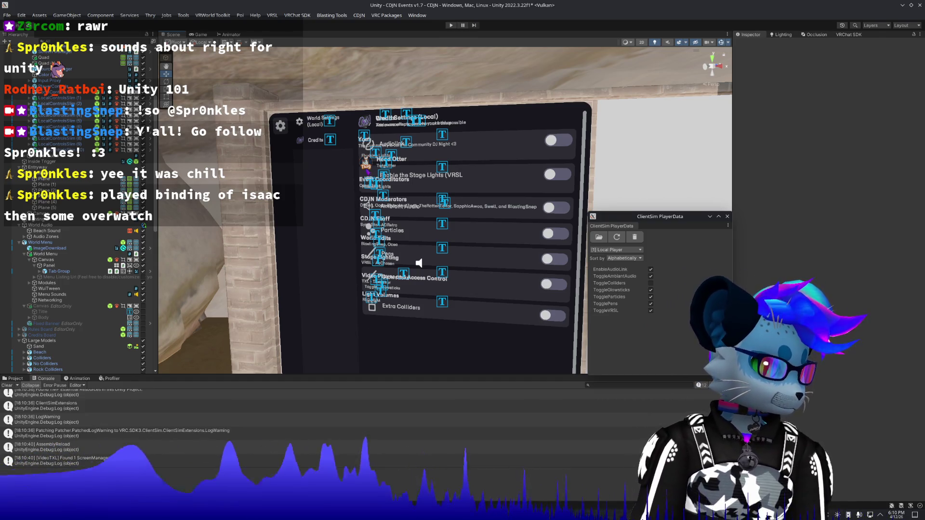
Step: Run Tools > TXL > VideoTXL > Repair Prefabs in Scene
{"action": "left_click", "coordinate": [269, 16]}
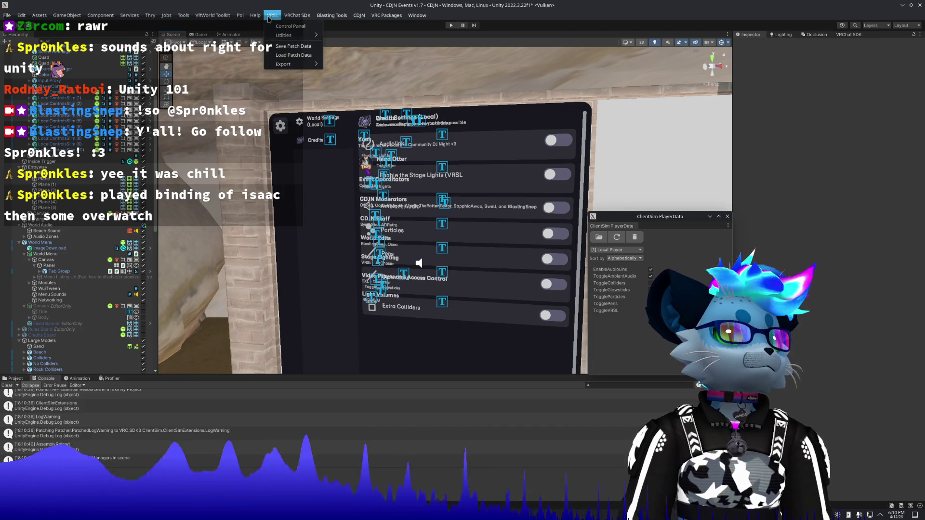
{"action": "mouse_move", "coordinate": [183, 15]}
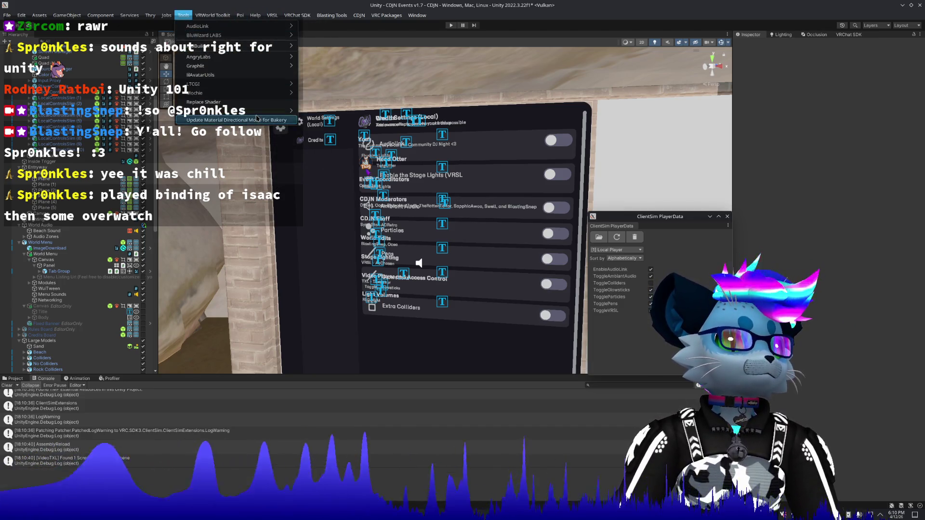
{"action": "mouse_move", "coordinate": [325, 129]}
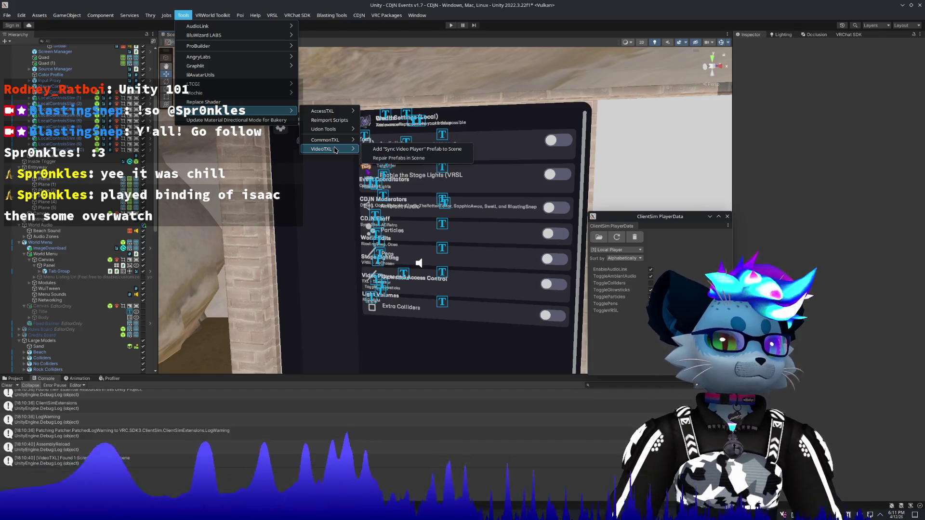
{"action": "left_click", "coordinate": [398, 163]}
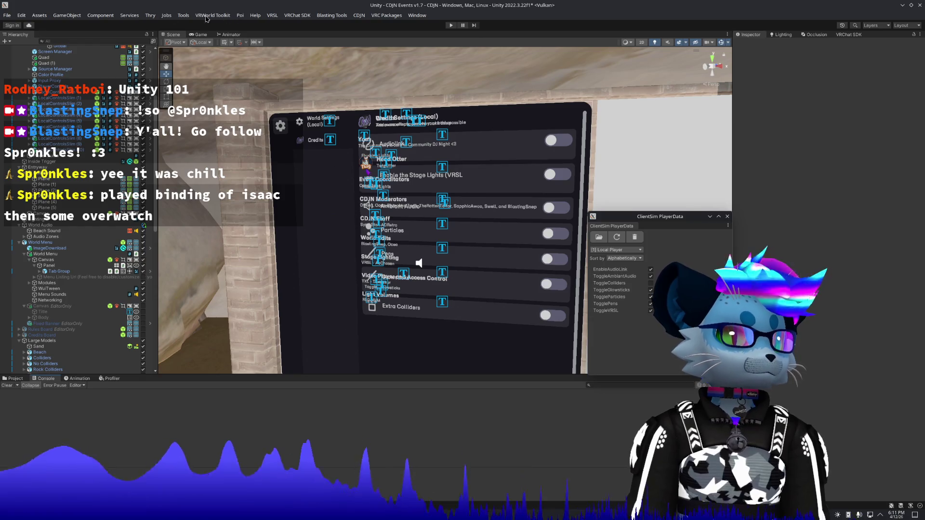
Step: Move the Scene view back to the whole night beach stage
{"action": "left_click", "coordinate": [183, 15]}
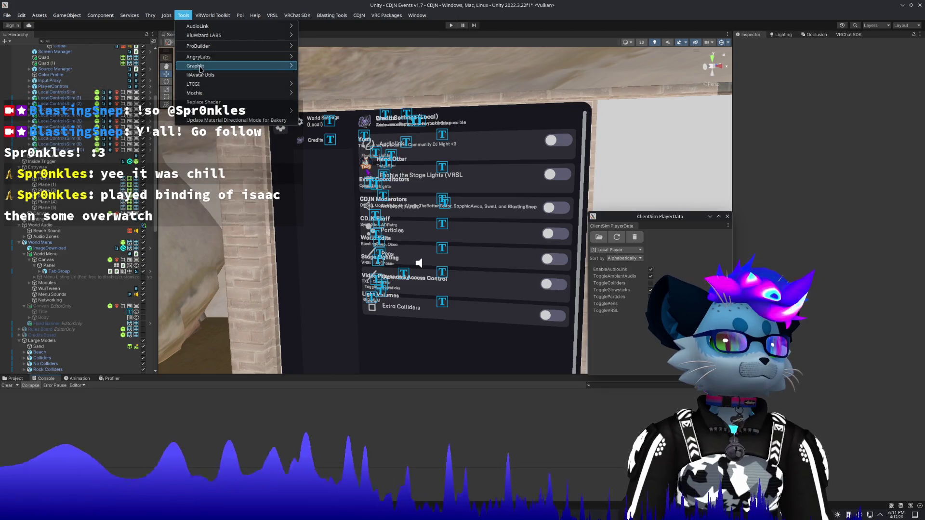
{"action": "mouse_move", "coordinate": [201, 68]}
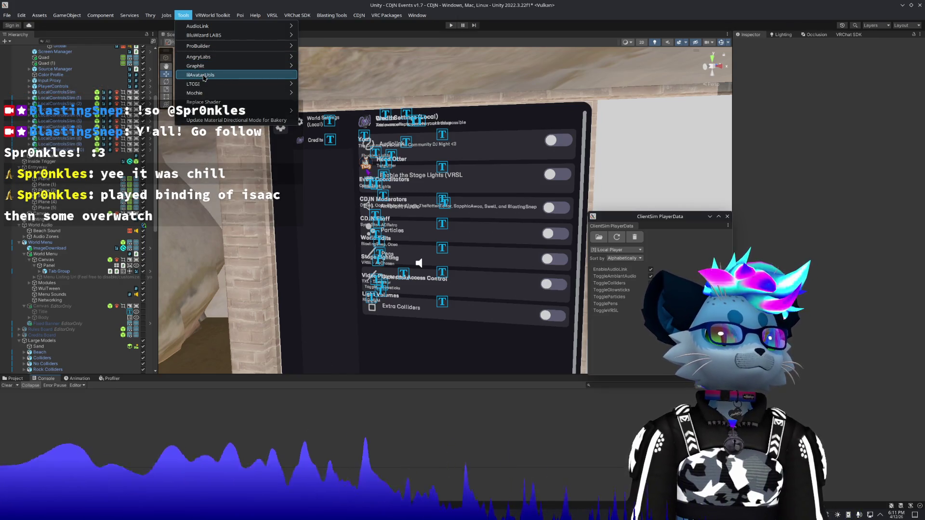
{"action": "mouse_move", "coordinate": [206, 86]}
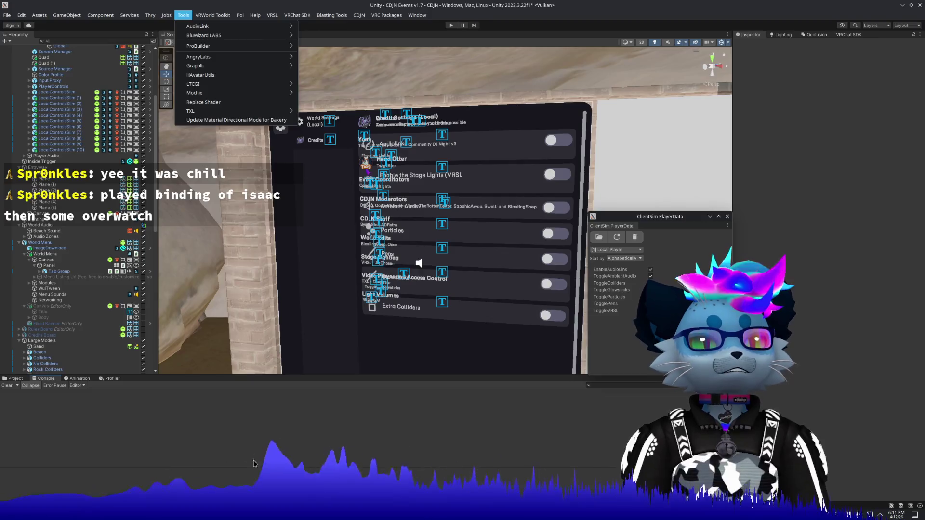
{"action": "left_click", "coordinate": [250, 287]}
{"action": "mouse_move", "coordinate": [250, 288]}
{"action": "left_mouse_down"}
{"action": "mouse_move", "coordinate": [471, 200]}
{"action": "mouse_move", "coordinate": [586, 225]}
{"action": "left_mouse_up"}
{"action": "key", "text": "w"}
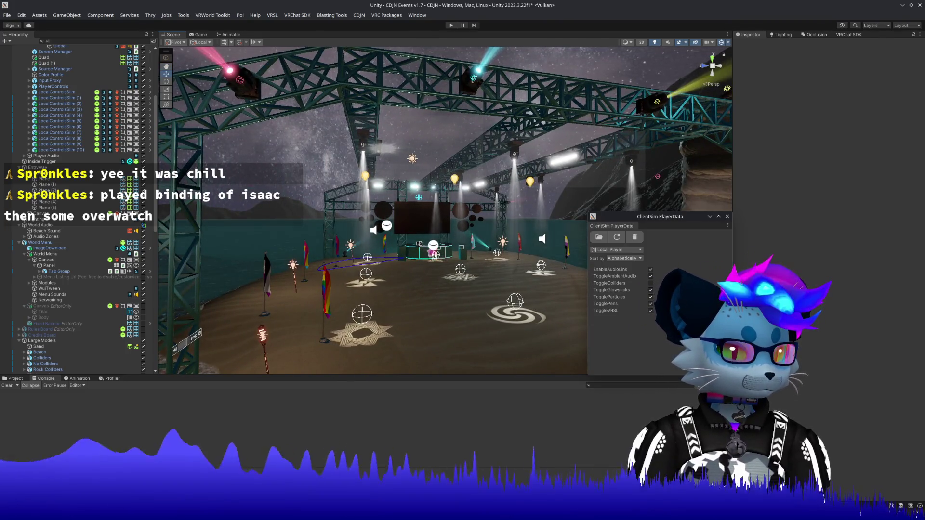
Step: Upgrade all CDJN Events v1.7 packages in ALCOM to their latest versions
{"action": "key", "text": "alt+Tab"}
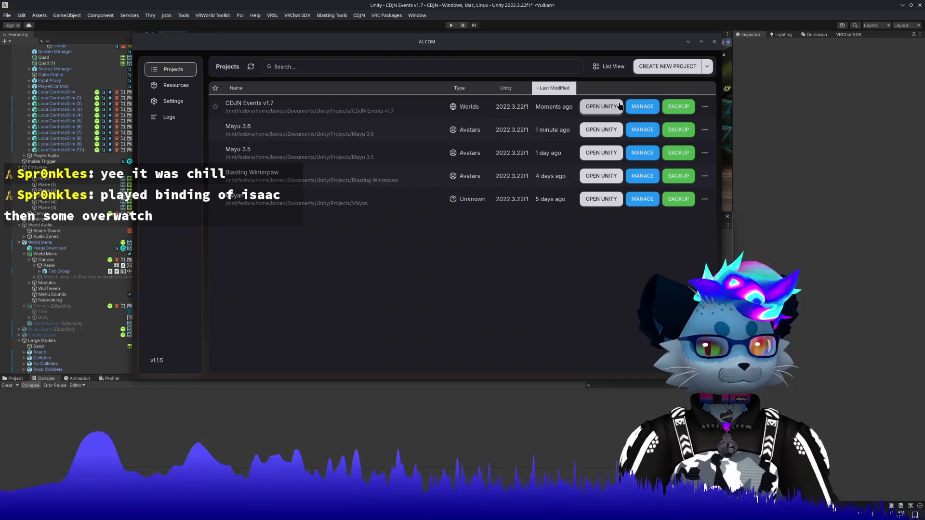
{"action": "left_click", "coordinate": [643, 106]}
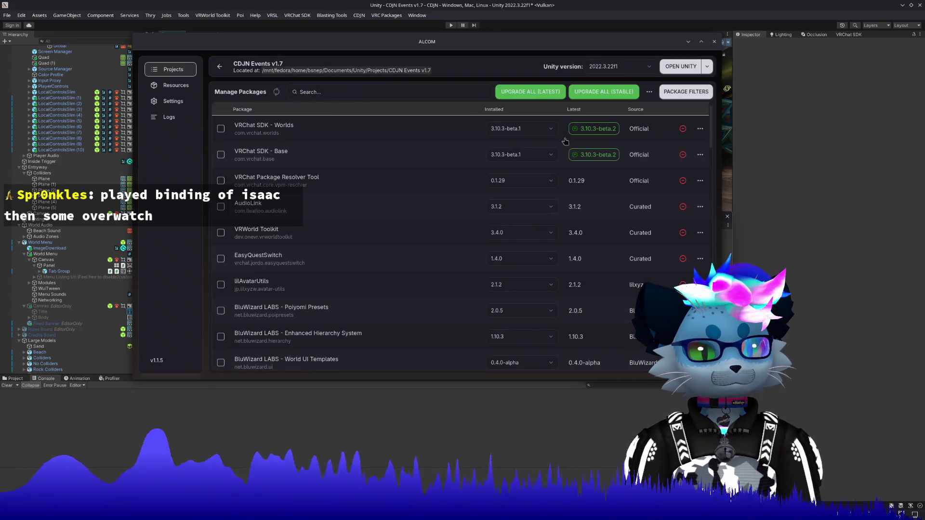
{"action": "scroll", "coordinate": [453, 193], "scroll_direction": "down", "scroll_amount": 3}
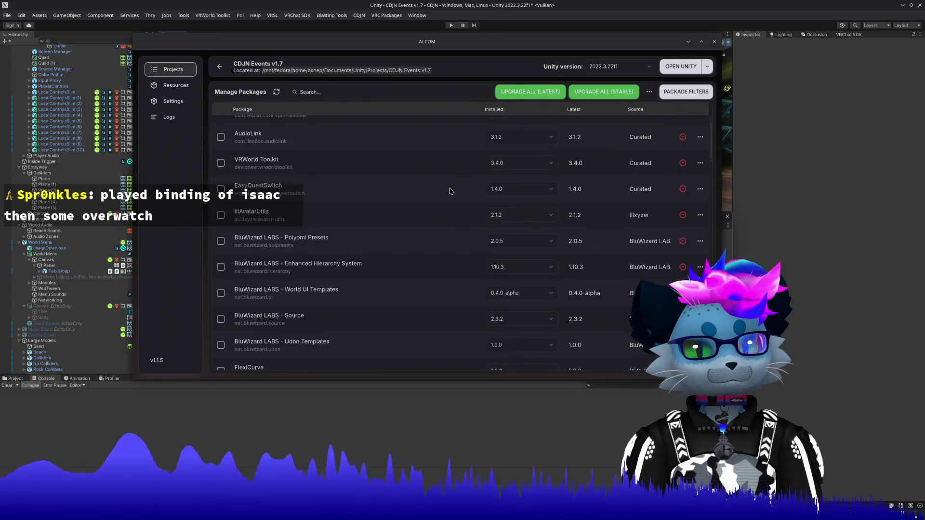
{"action": "scroll", "coordinate": [451, 191], "scroll_direction": "up", "scroll_amount": 3}
{"action": "scroll", "coordinate": [450, 192], "scroll_direction": "down", "scroll_amount": 10}
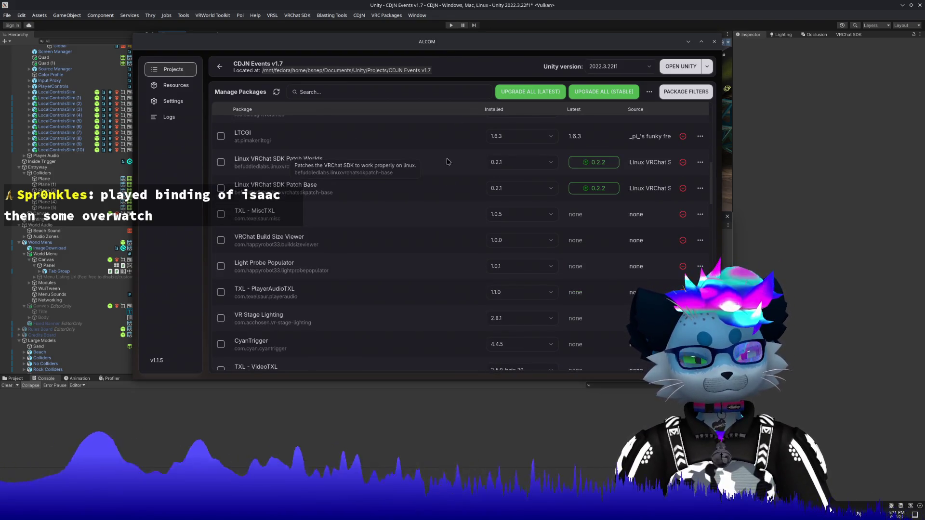
{"action": "left_click", "coordinate": [533, 91]}
{"action": "left_click", "coordinate": [536, 266]}
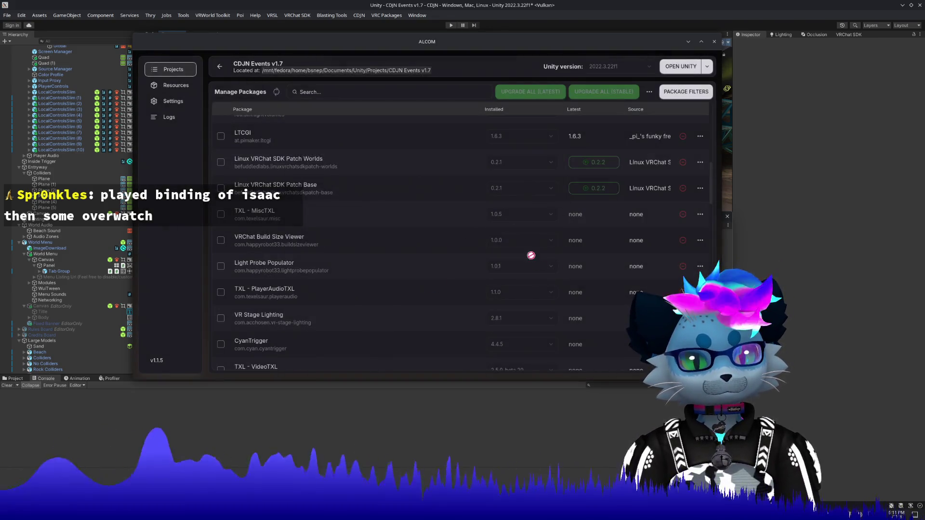
Step: Find 'poi' and install Poiyomi Pro 10.0.9 into the project, then return to Unity
{"action": "left_click", "coordinate": [344, 87]}
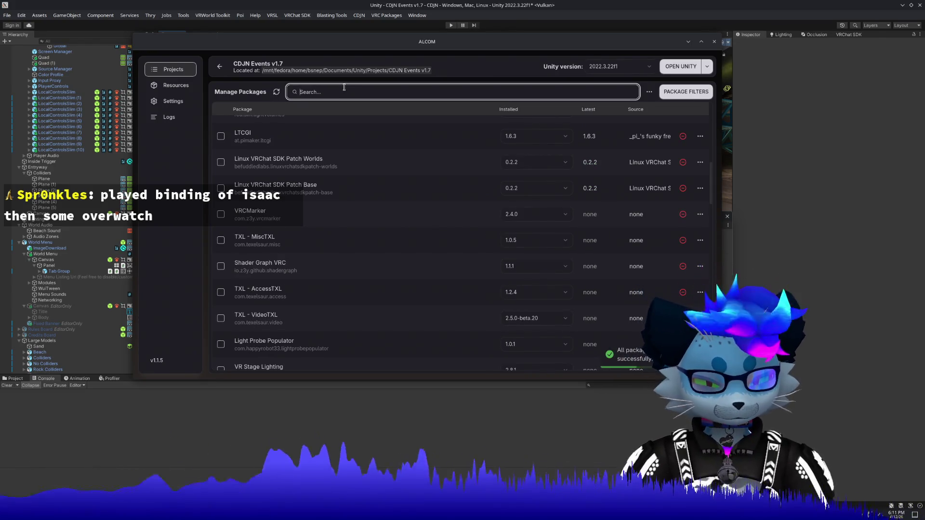
{"action": "type", "text": "poi"}
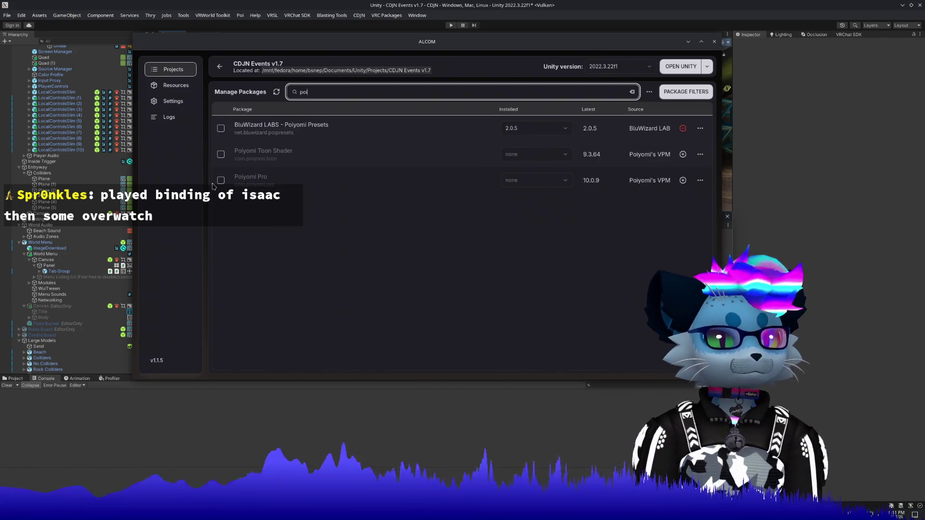
{"action": "left_click", "coordinate": [221, 181]}
{"action": "left_click", "coordinate": [259, 114]}
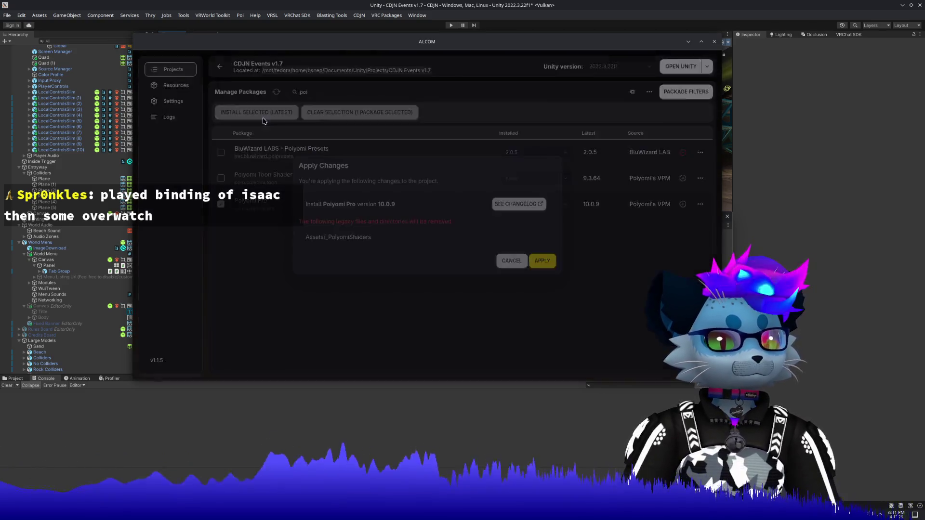
{"action": "left_click", "coordinate": [542, 263]}
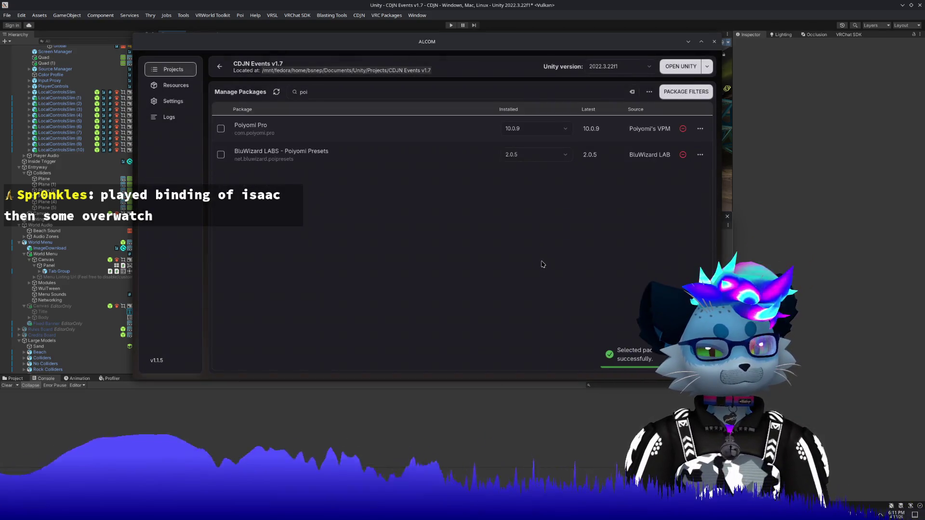
{"action": "left_click", "coordinate": [796, 289]}
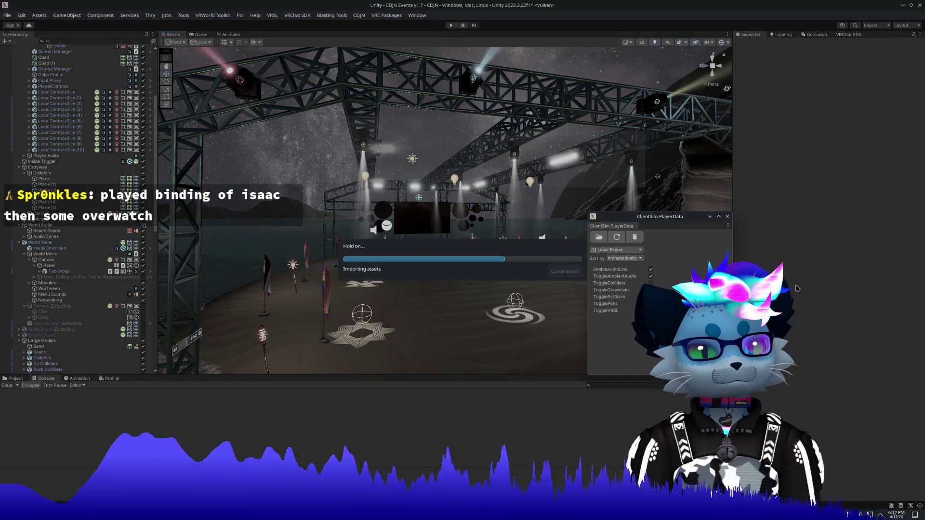
Step: Close the ClientSim PlayerData window and minimise the Unity editor
{"action": "left_click", "coordinate": [710, 217]}
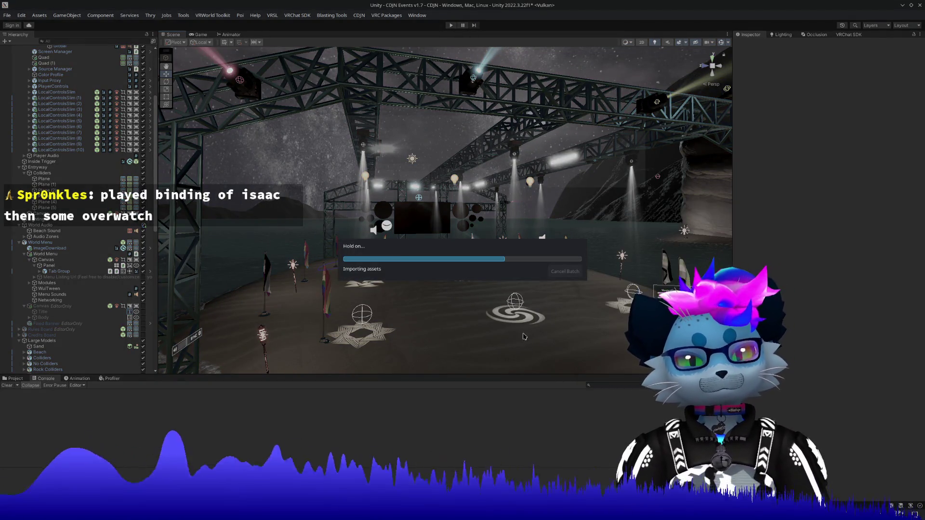
{"action": "left_click", "coordinate": [145, 465]}
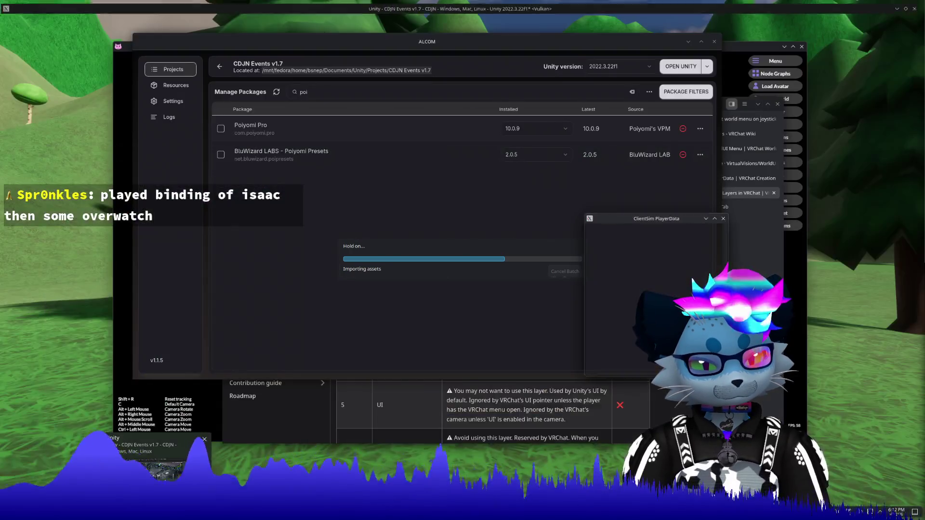
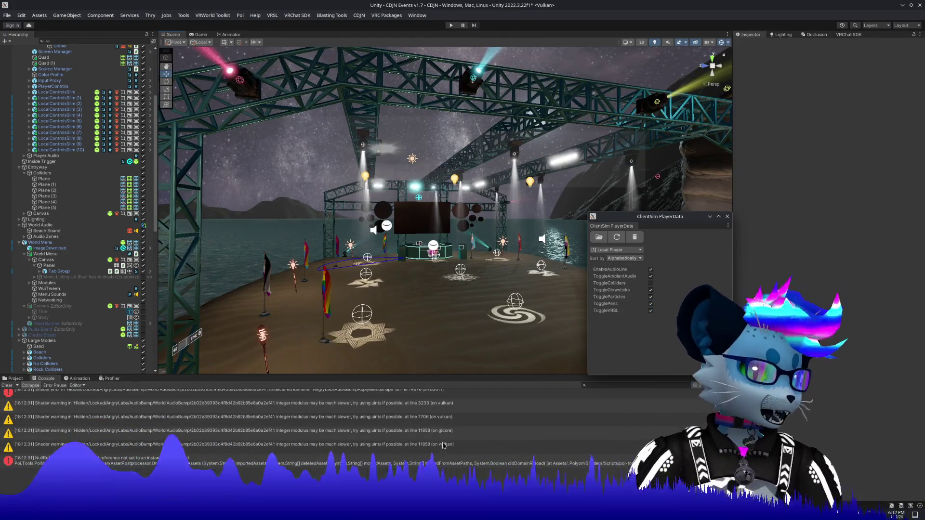
Step: Close the ClientSim PlayerData window and scroll through the console log
{"action": "left_click", "coordinate": [727, 216]}
{"action": "scroll", "coordinate": [224, 415], "scroll_direction": "up", "scroll_amount": 3}
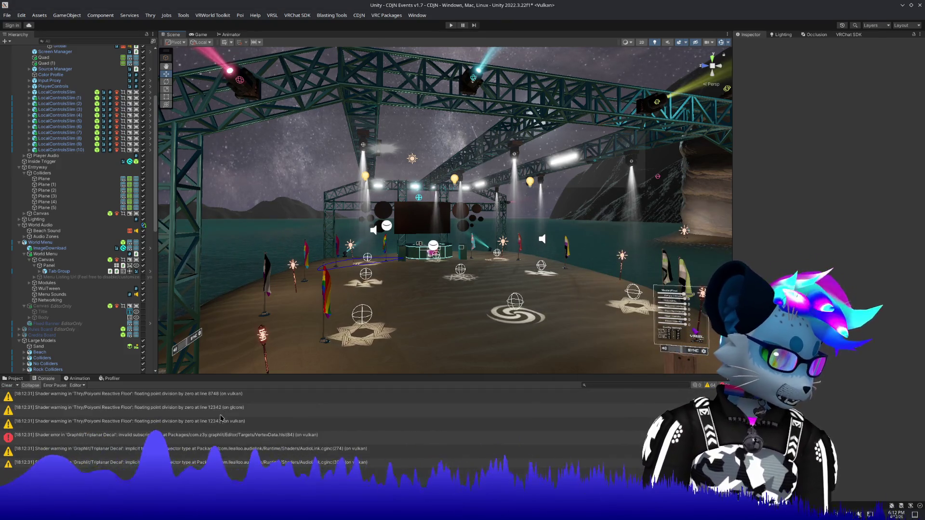
{"action": "scroll", "coordinate": [222, 415], "scroll_direction": "up", "scroll_amount": 5}
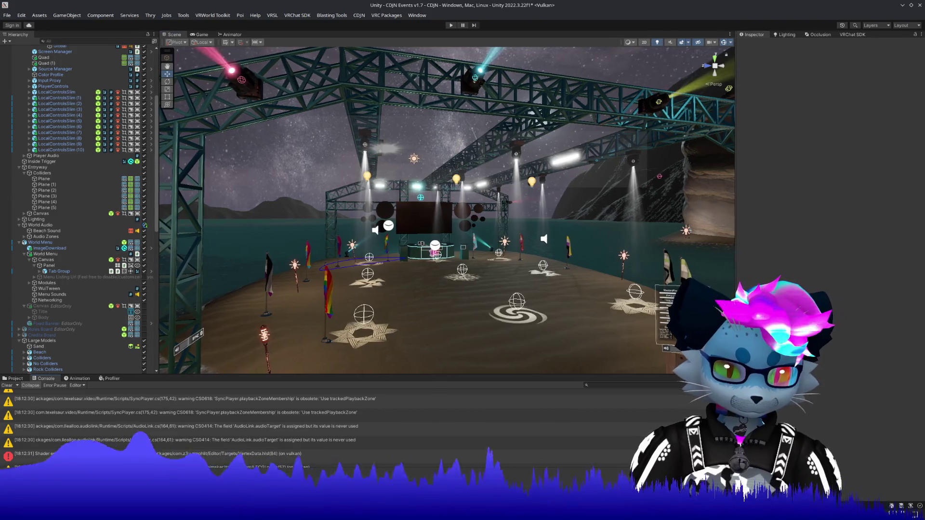
{"action": "scroll", "coordinate": [339, 437], "scroll_direction": "up", "scroll_amount": 5}
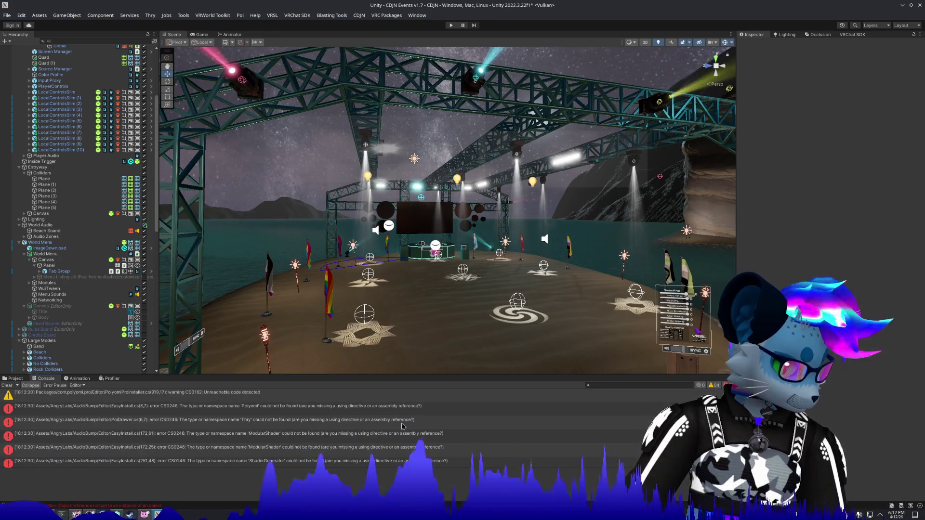
{"action": "scroll", "coordinate": [313, 416], "scroll_direction": "down", "scroll_amount": 10}
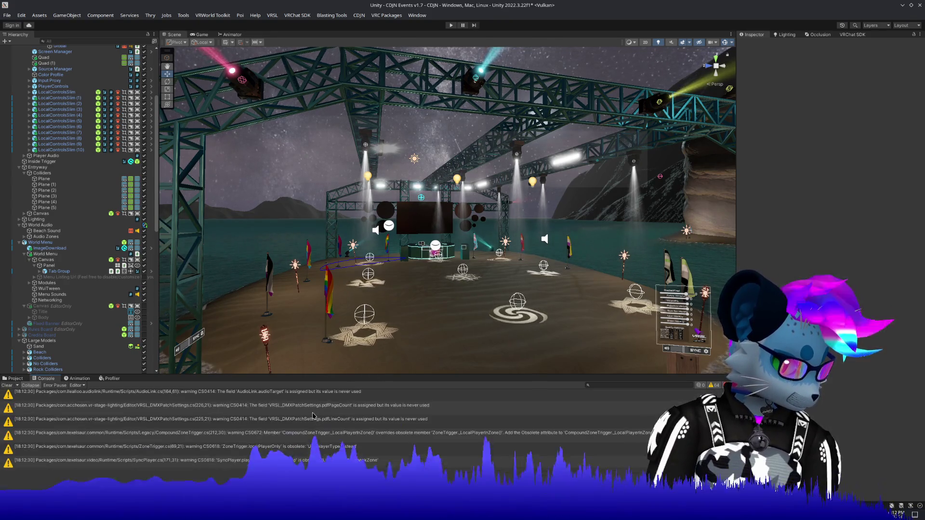
{"action": "scroll", "coordinate": [311, 415], "scroll_direction": "down", "scroll_amount": 3}
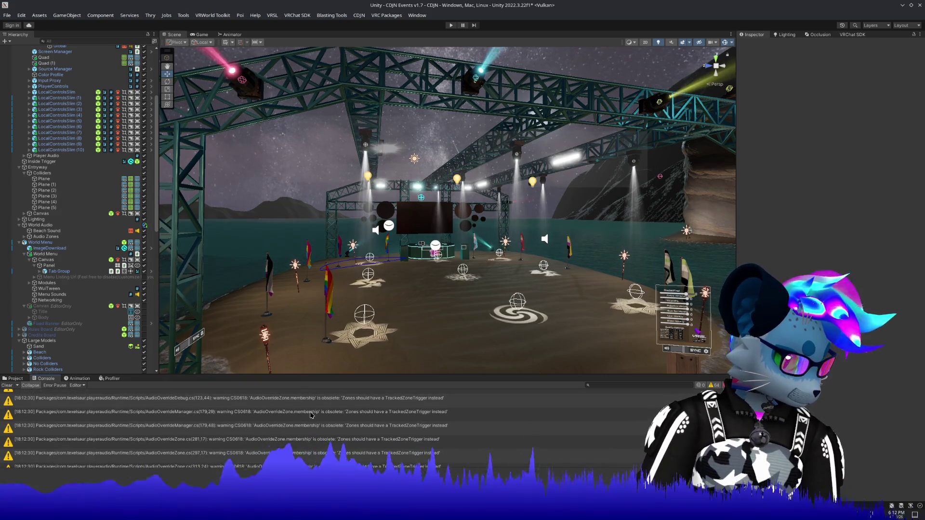
{"action": "scroll", "coordinate": [311, 415], "scroll_direction": "down", "scroll_amount": 15}
{"action": "scroll", "coordinate": [311, 415], "scroll_direction": "up", "scroll_amount": 2}
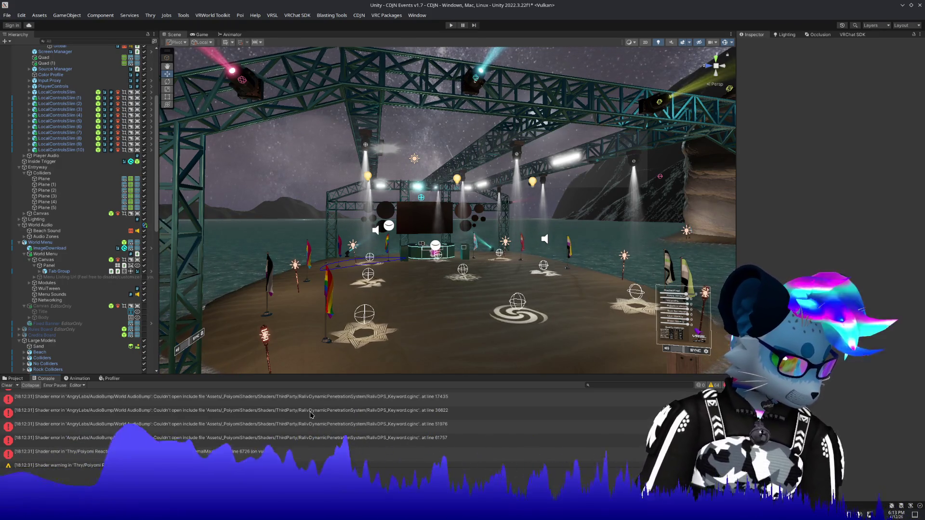
{"action": "scroll", "coordinate": [311, 416], "scroll_direction": "down", "scroll_amount": 2}
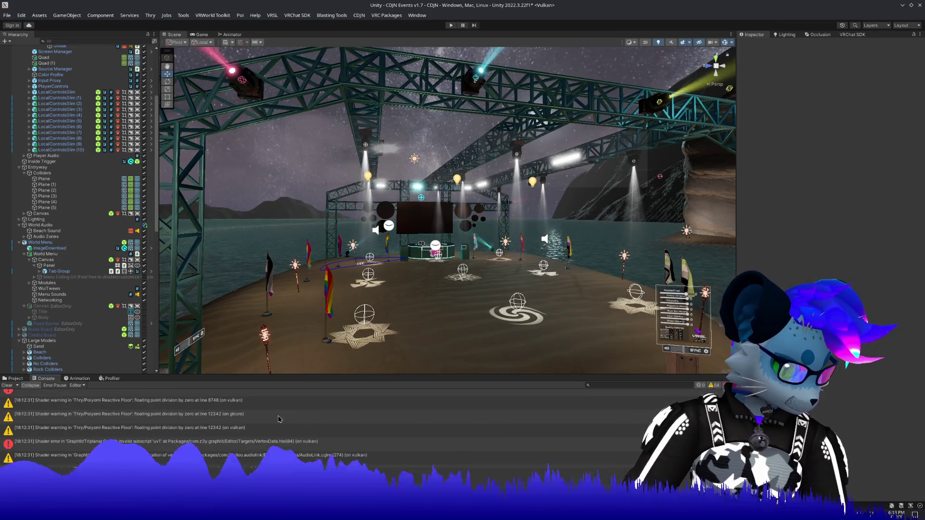
Step: Clear the console warnings and select the first CS0246 compile error in EasyInstall.cs
{"action": "left_click", "coordinate": [4, 385]}
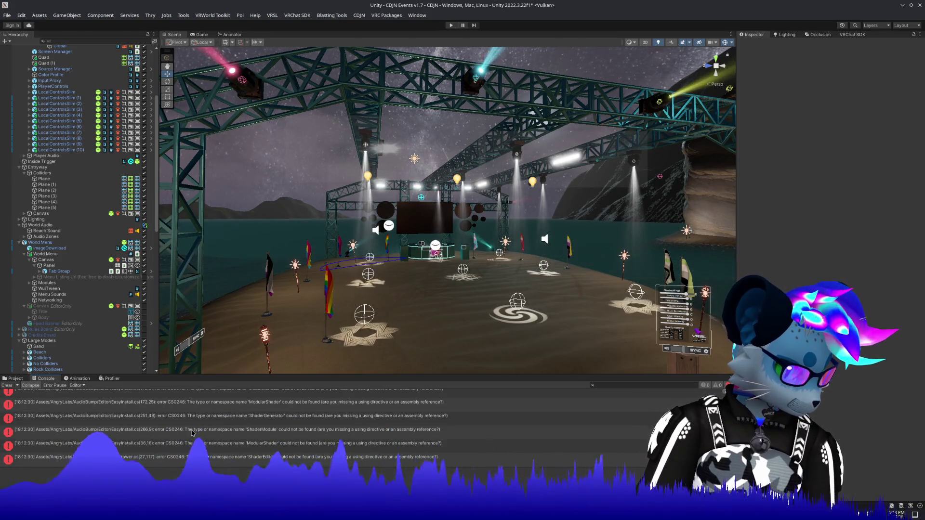
{"action": "scroll", "coordinate": [191, 433], "scroll_direction": "up", "scroll_amount": 2}
{"action": "left_click", "coordinate": [209, 400]}
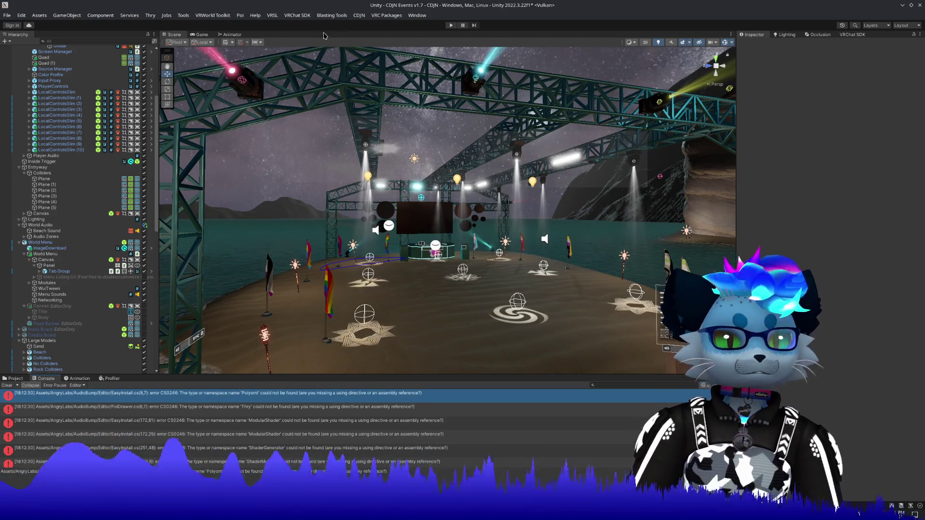
{"action": "left_click", "coordinate": [241, 16]}
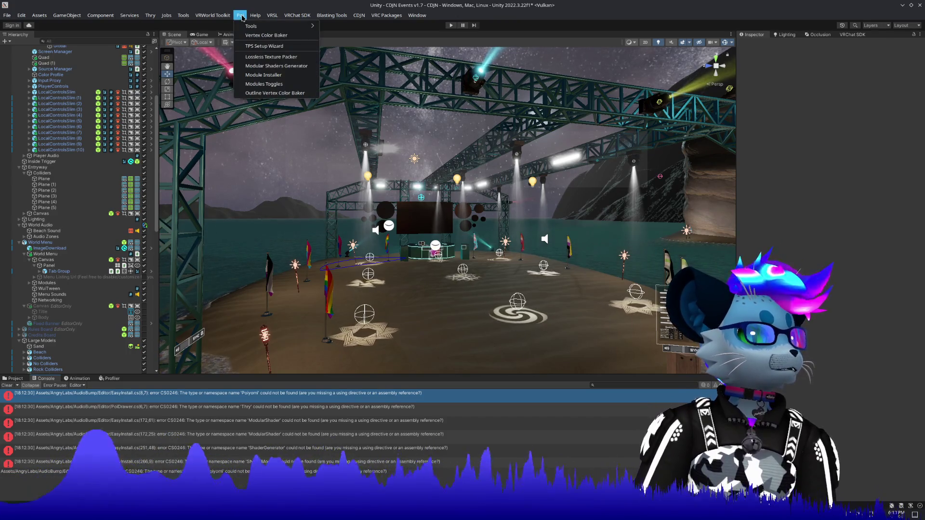
{"action": "mouse_move", "coordinate": [247, 26]}
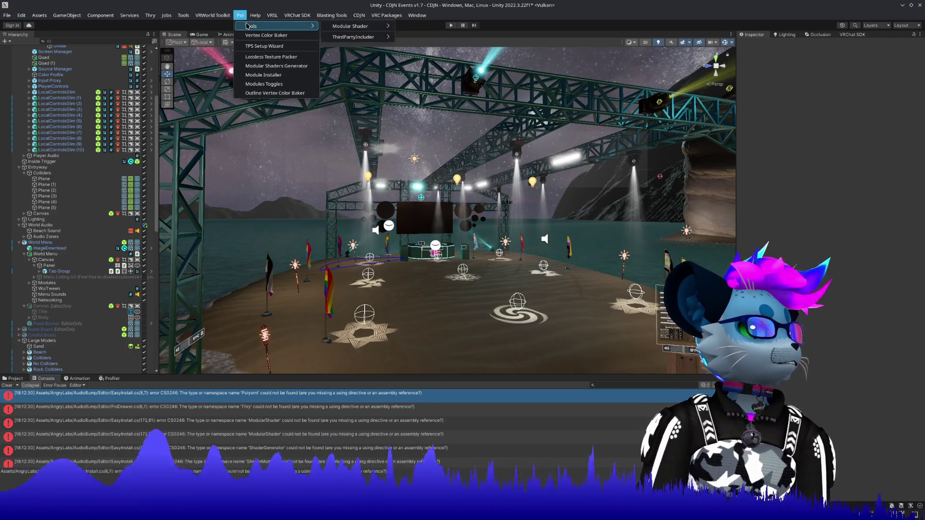
{"action": "mouse_move", "coordinate": [345, 28]}
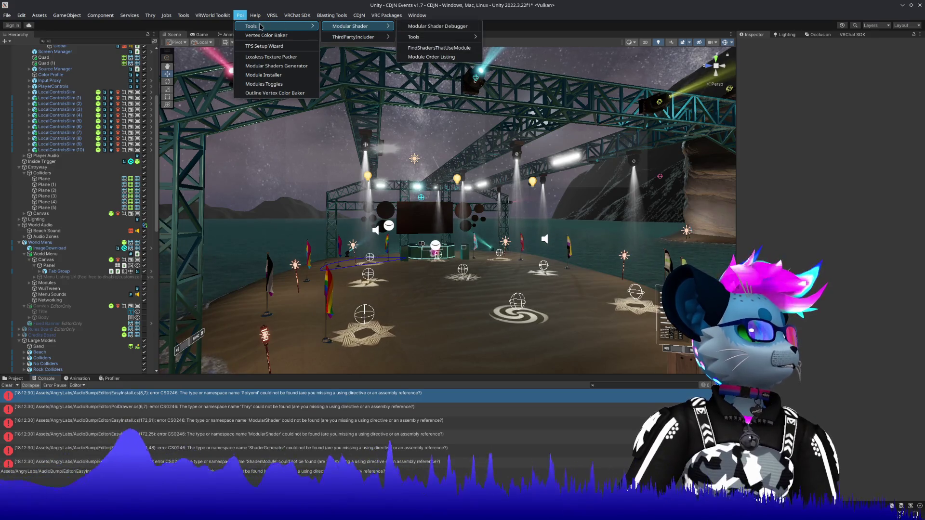
{"action": "left_click", "coordinate": [239, 16]}
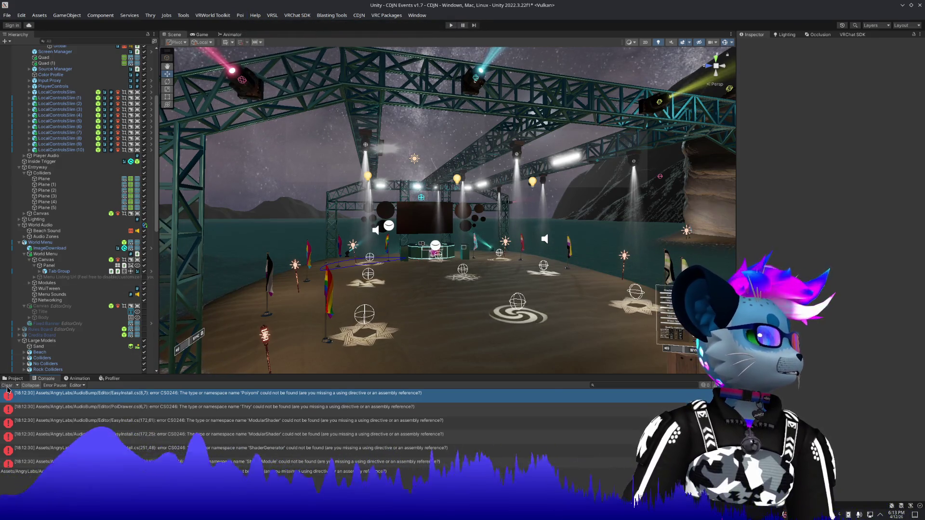
{"action": "left_click", "coordinate": [14, 379]}
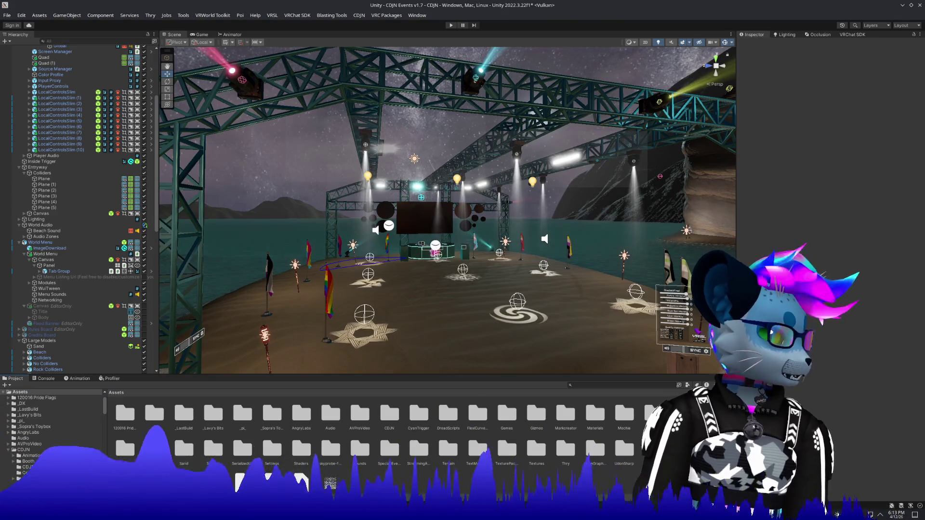
{"action": "scroll", "coordinate": [70, 458], "scroll_direction": "down", "scroll_amount": 3}
{"action": "scroll", "coordinate": [68, 459], "scroll_direction": "down", "scroll_amount": 10}
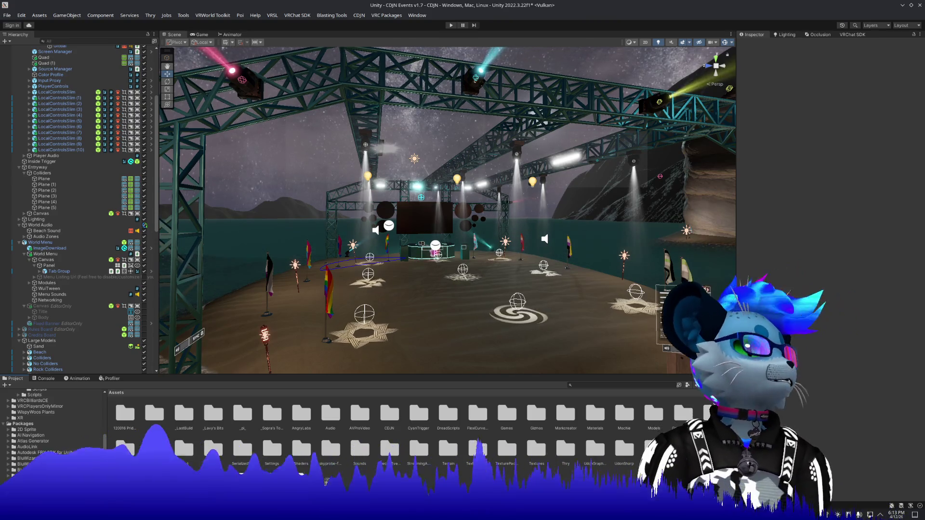
{"action": "scroll", "coordinate": [67, 458], "scroll_direction": "down", "scroll_amount": 5}
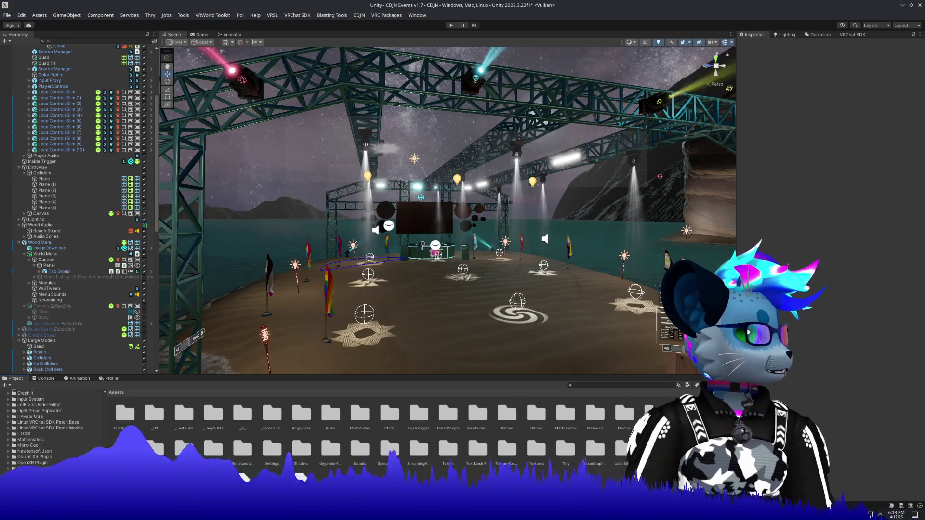
{"action": "scroll", "coordinate": [8, 447], "scroll_direction": "down", "scroll_amount": 5}
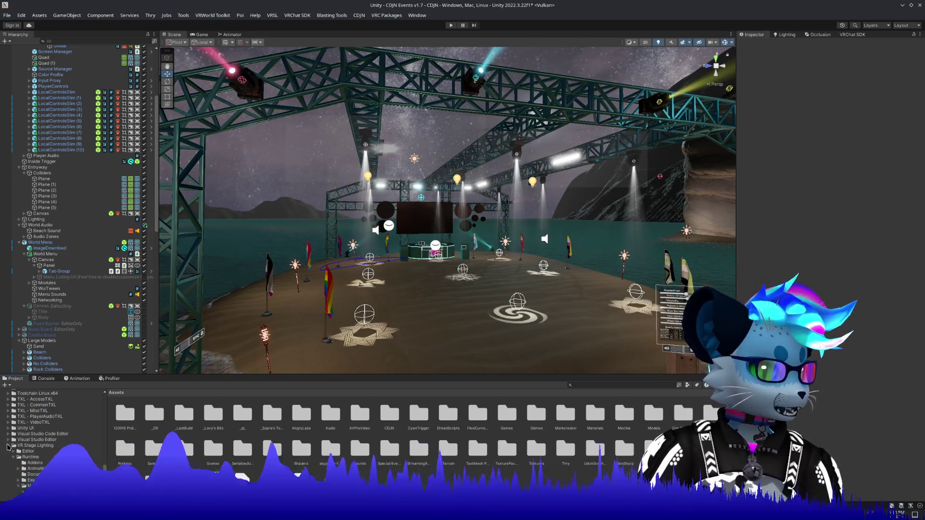
{"action": "scroll", "coordinate": [8, 448], "scroll_direction": "up", "scroll_amount": 5}
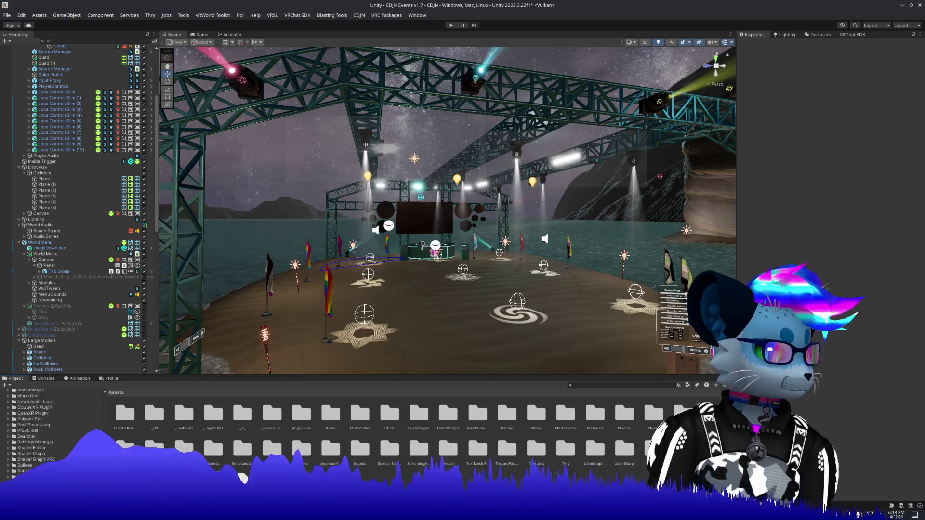
{"action": "scroll", "coordinate": [35, 453], "scroll_direction": "up", "scroll_amount": 10}
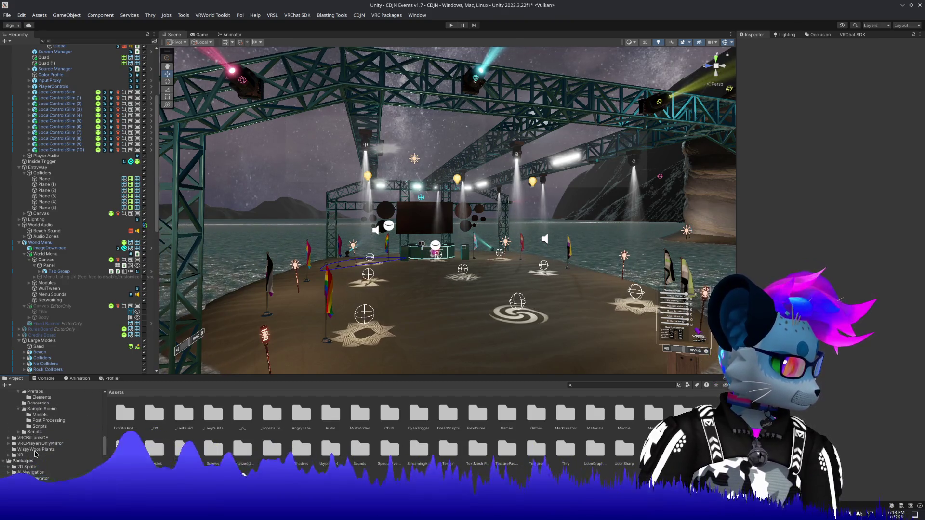
{"action": "scroll", "coordinate": [35, 453], "scroll_direction": "up", "scroll_amount": 3}
{"action": "key", "text": "alt+Tab"}
{"action": "key", "text": "alt+Tab"}
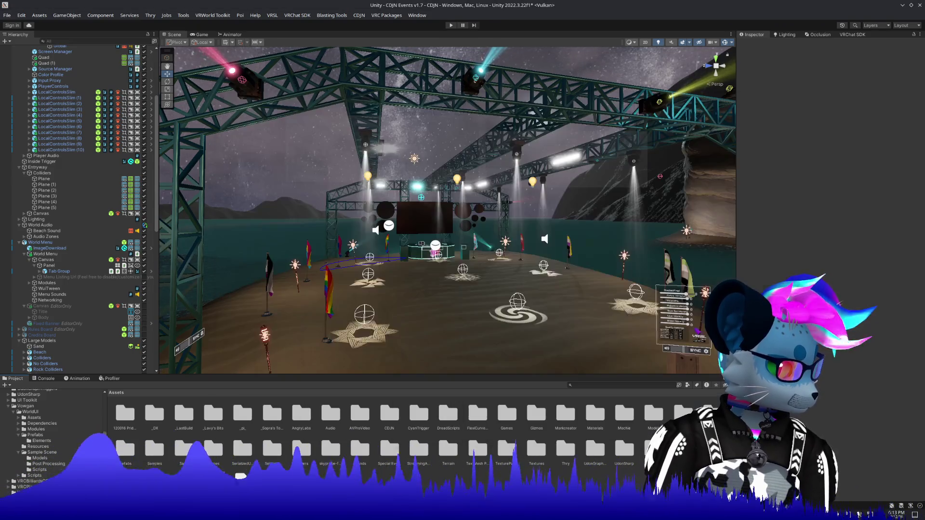
{"action": "left_click", "coordinate": [8, 407]}
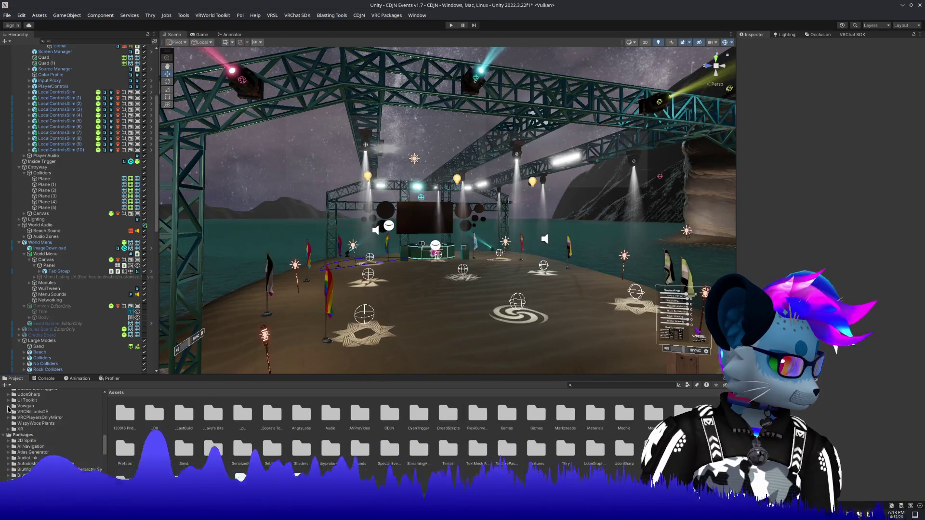
{"action": "left_click", "coordinate": [43, 378]}
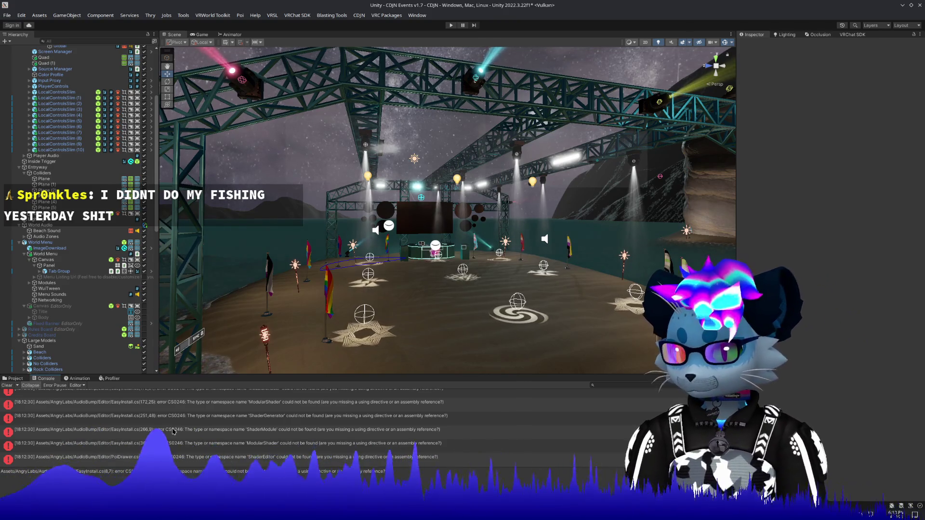
Step: Open EasyInstall.cs from its compile error in Kate, close it, and show AudioBump/Editor in the Project browser
{"action": "scroll", "coordinate": [173, 429], "scroll_direction": "up", "scroll_amount": 2}
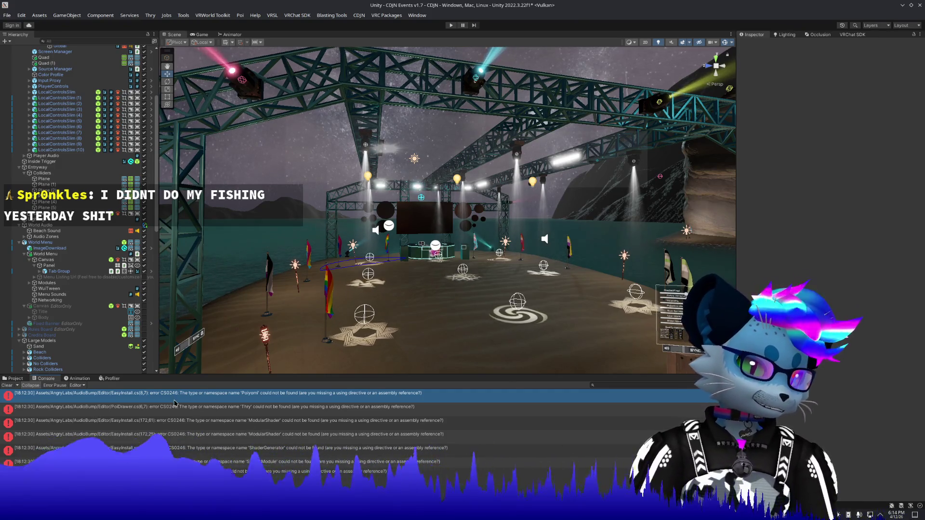
{"action": "left_click", "coordinate": [7, 379]}
{"action": "left_click", "coordinate": [39, 379]}
{"action": "left_click", "coordinate": [115, 409]}
{"action": "left_click", "coordinate": [119, 400]}
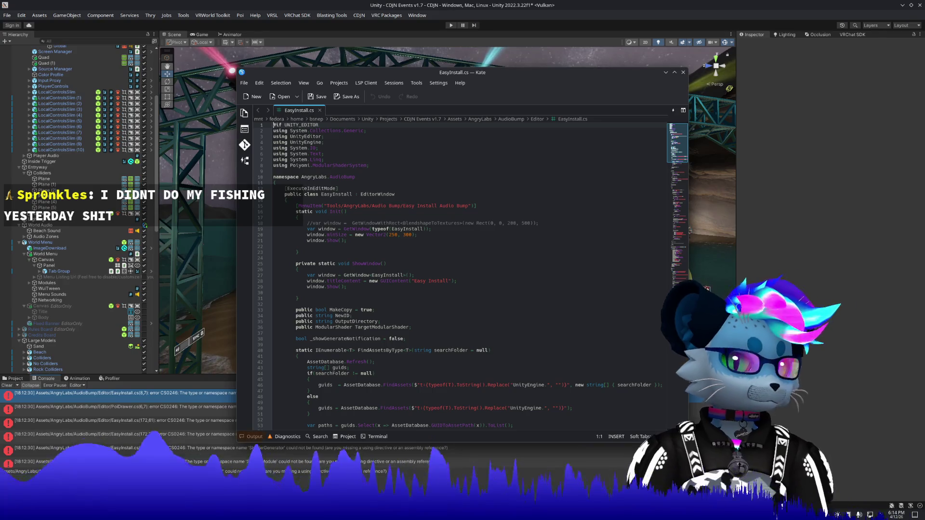
{"action": "left_click", "coordinate": [683, 74]}
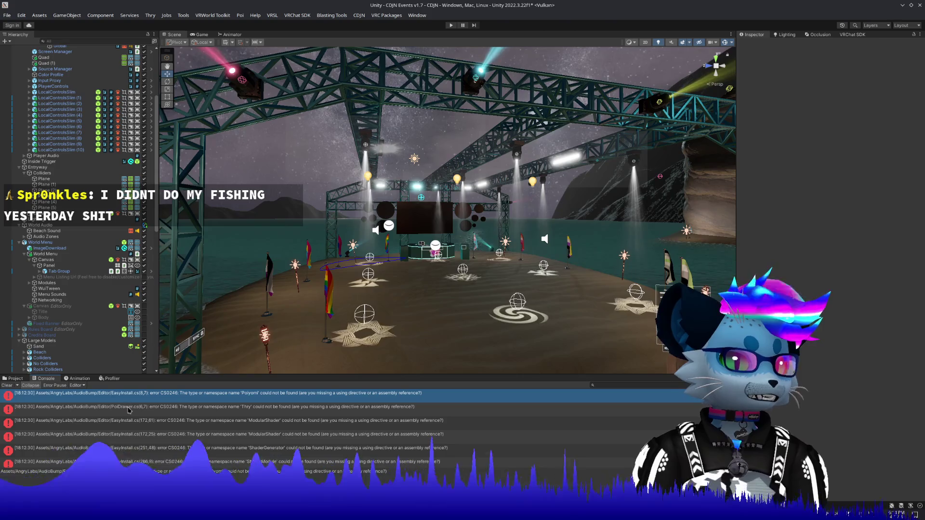
{"action": "left_click", "coordinate": [14, 379]}
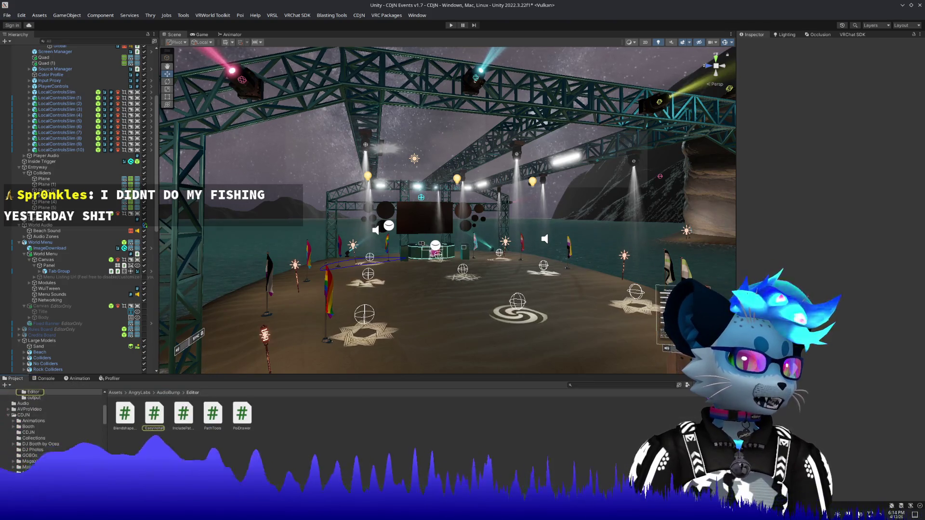
{"action": "key", "text": "alt+Tab"}
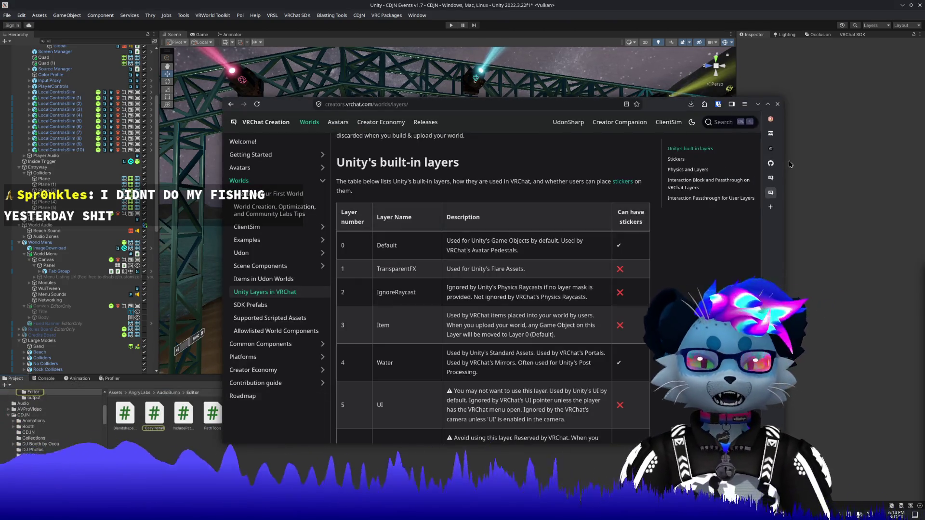
Step: Drag the Unity layers documentation window mostly off-screen to the right
{"action": "mouse_move", "coordinate": [284, 104]}
{"action": "left_mouse_down"}
{"action": "mouse_move", "coordinate": [788, 105]}
{"action": "mouse_move", "coordinate": [869, 107]}
{"action": "mouse_move", "coordinate": [773, 109]}
{"action": "mouse_move", "coordinate": [923, 118]}
{"action": "left_mouse_up"}
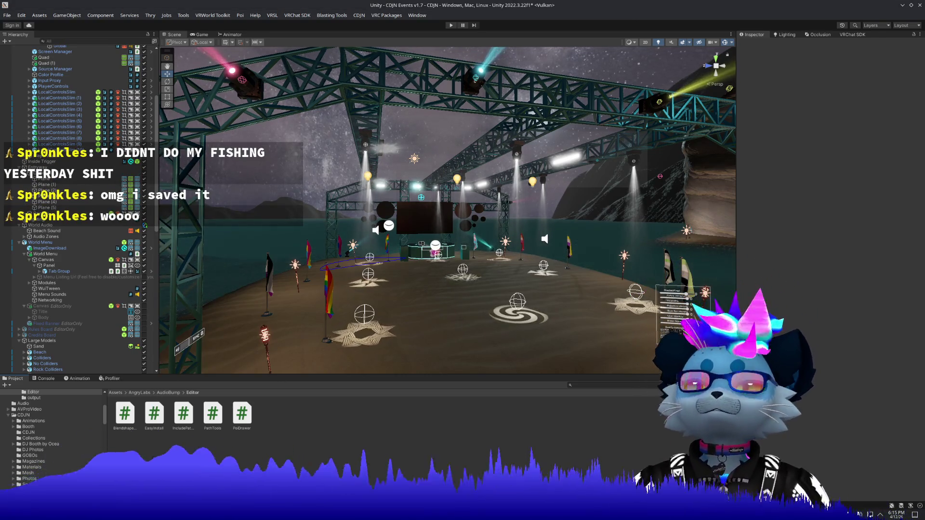
Step: Try deleting the AngryLabs folder under Assets and dismiss the Cannot Delete warning
{"action": "left_click", "coordinate": [115, 393]}
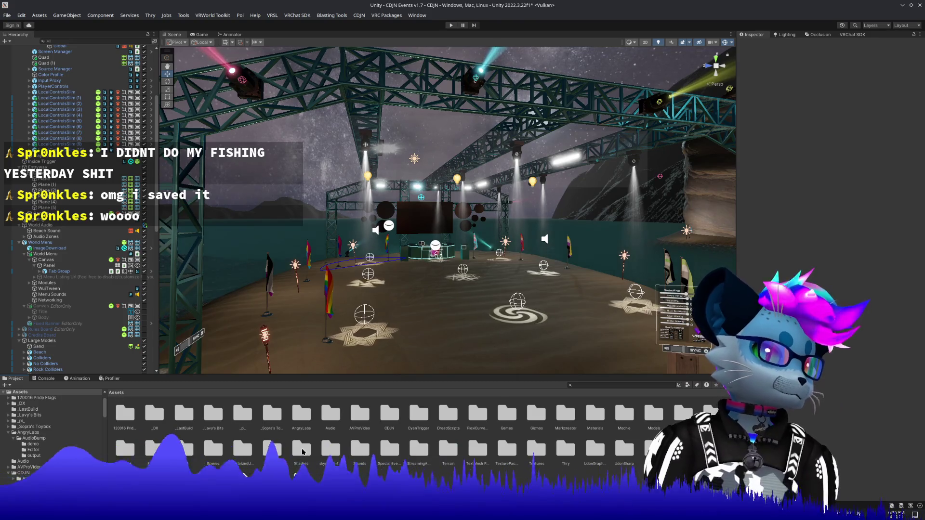
{"action": "left_click", "coordinate": [299, 415]}
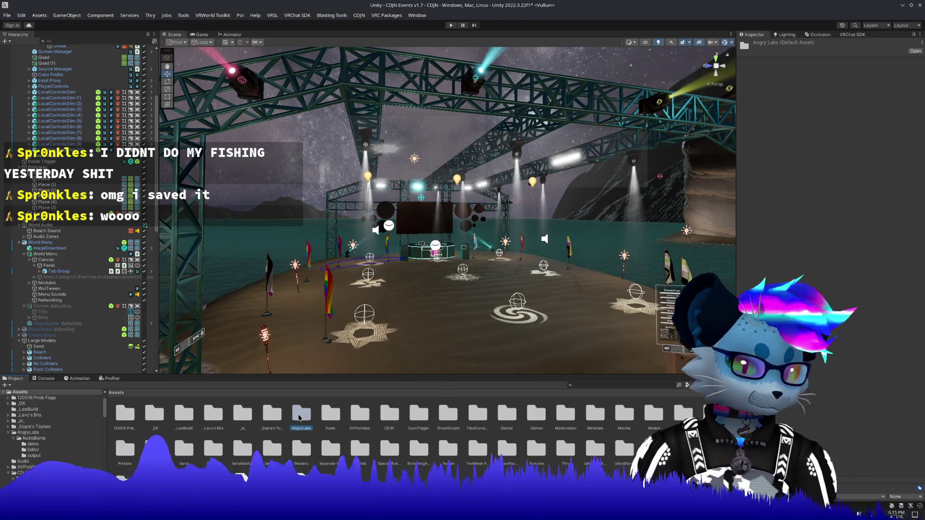
{"action": "key", "text": "Delete"}
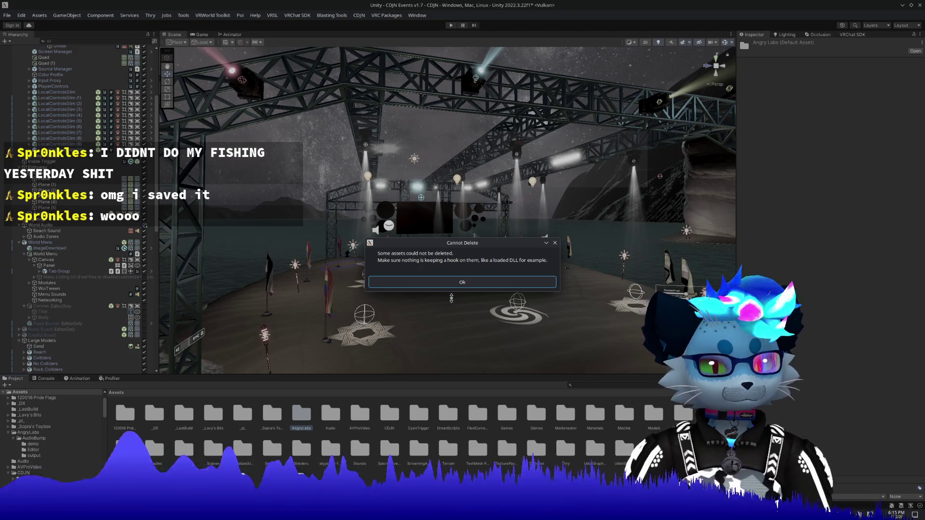
{"action": "left_click", "coordinate": [452, 283]}
Step: Open AngryLabs' containing Assets folder in the Dolphin file manager
{"action": "right_click", "coordinate": [301, 414]}
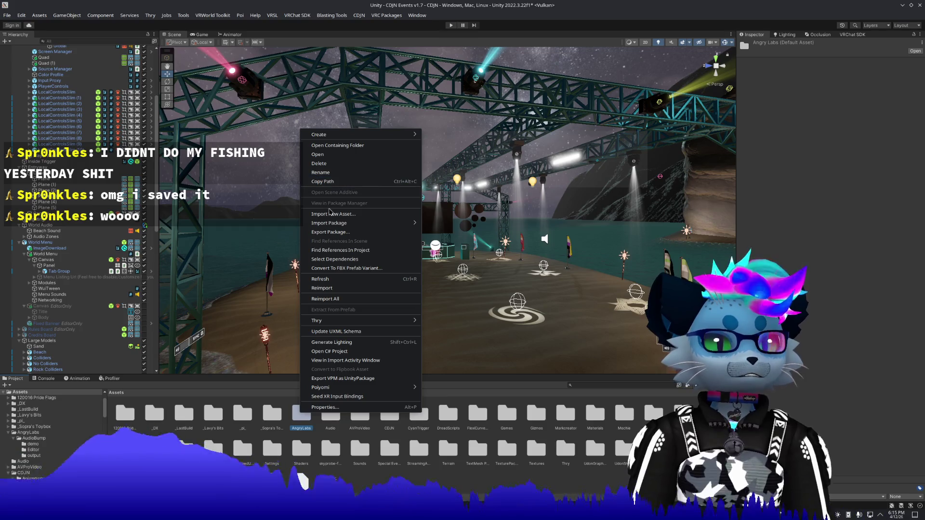
{"action": "mouse_move", "coordinate": [336, 227]}
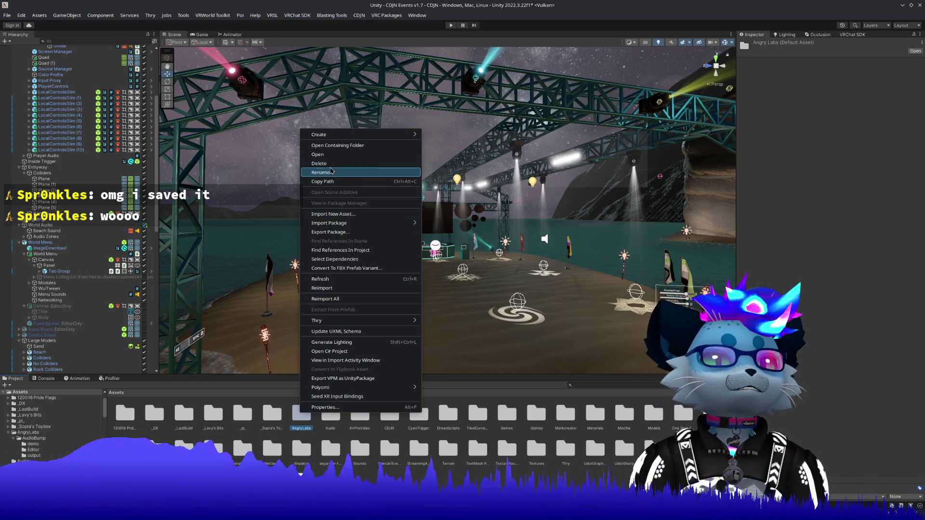
{"action": "left_click", "coordinate": [338, 154]}
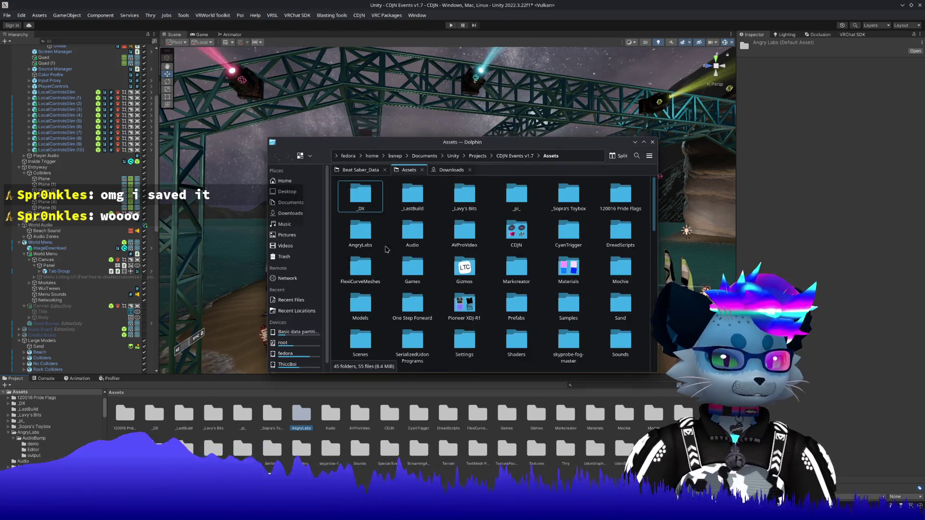
Step: Permanently delete AngryLabs and AngryLabs.meta, leaving 44 folders and 54 files, then quit Dolphin
{"action": "scroll", "coordinate": [399, 285], "scroll_direction": "down", "scroll_amount": 10}
{"action": "scroll", "coordinate": [412, 241], "scroll_direction": "up", "scroll_amount": 1}
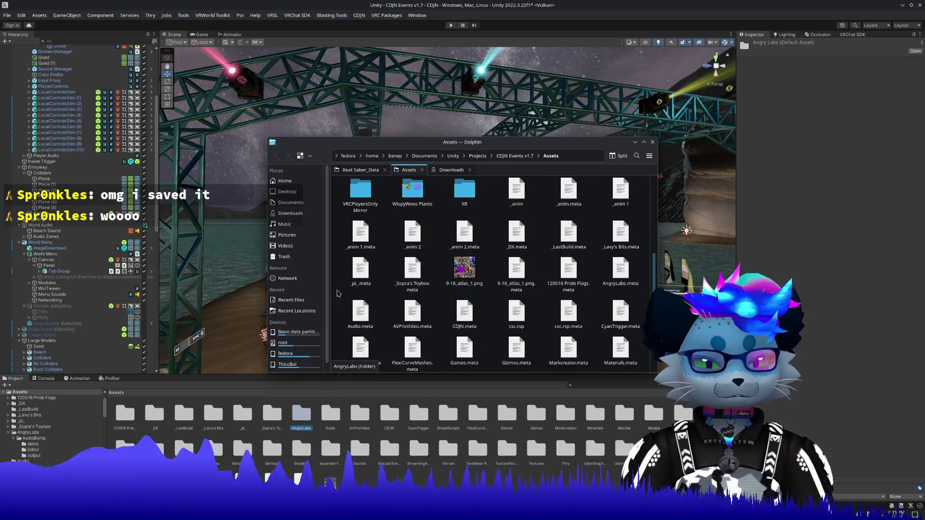
{"action": "left_click", "coordinate": [620, 270], "text": "ctrl"}
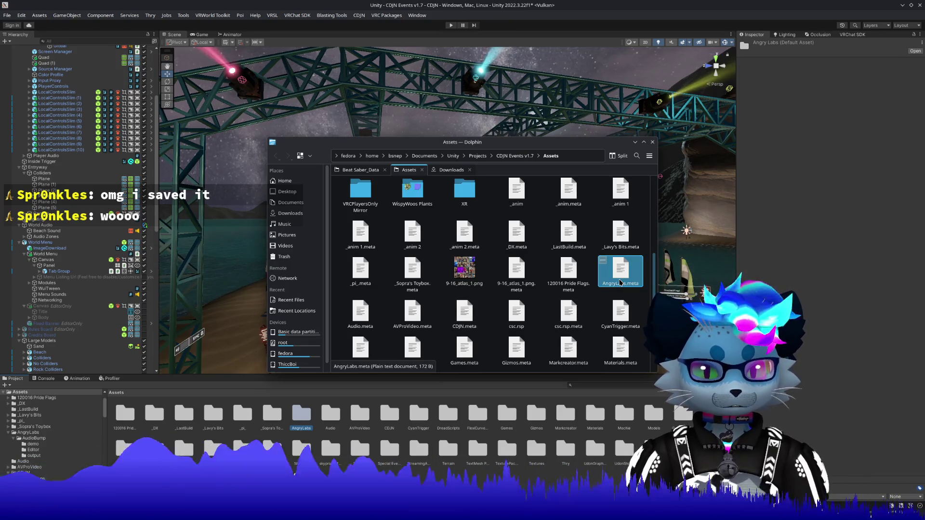
{"action": "key", "text": "Delete"}
{"action": "left_click", "coordinate": [512, 314]}
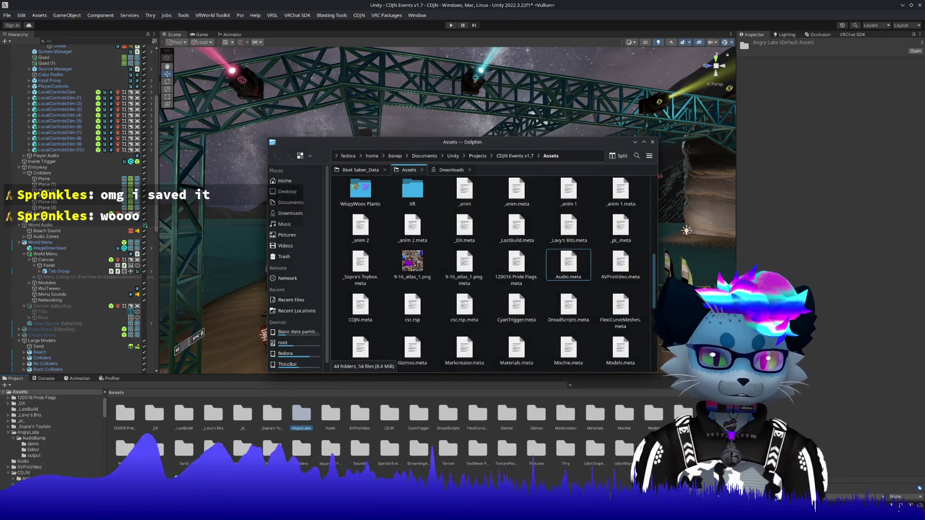
{"action": "key", "text": "ctrl+q"}
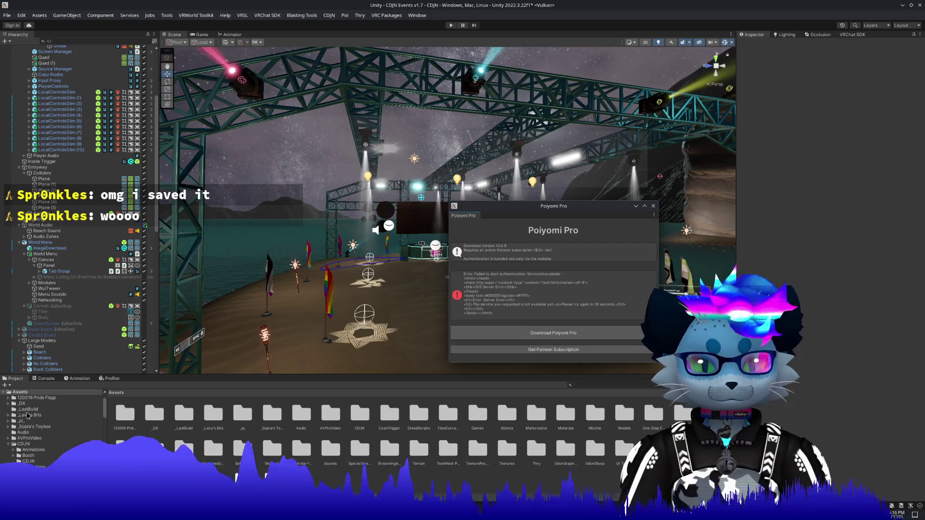
Step: Clear the console, retry the Poiyomi Pro download (fails with 503), and dismiss that window
{"action": "left_click", "coordinate": [43, 379]}
{"action": "left_click", "coordinate": [6, 386]}
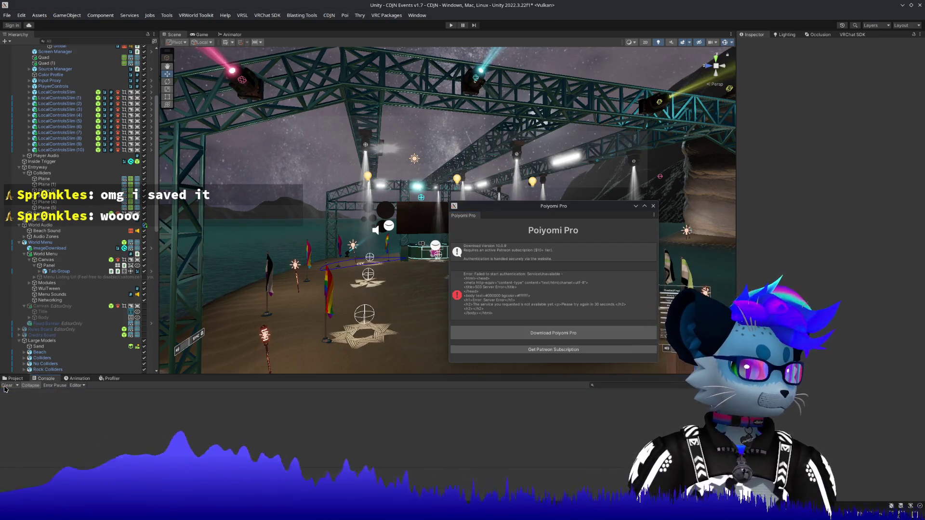
{"action": "left_click", "coordinate": [557, 327]}
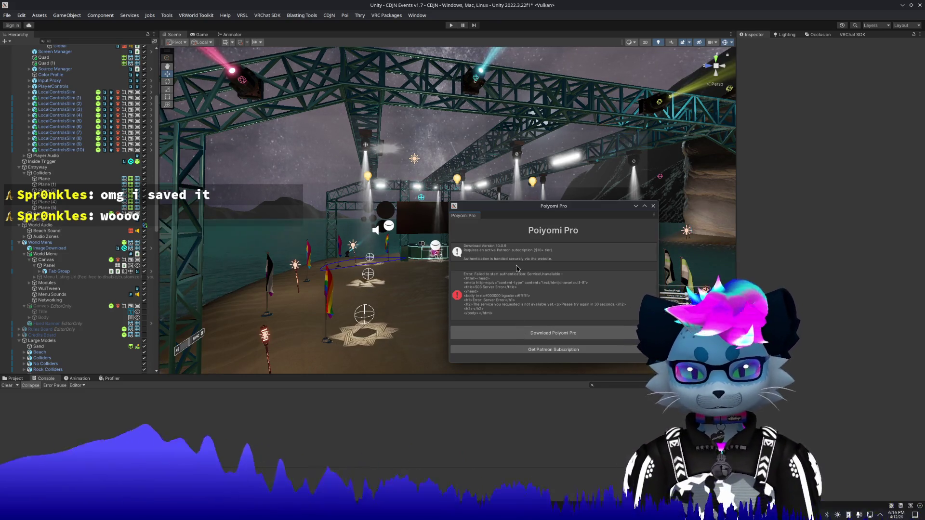
{"action": "left_click_drag", "start_coordinate": [535, 208], "coordinate": [859, 258]}
{"action": "left_click", "coordinate": [567, 255]}
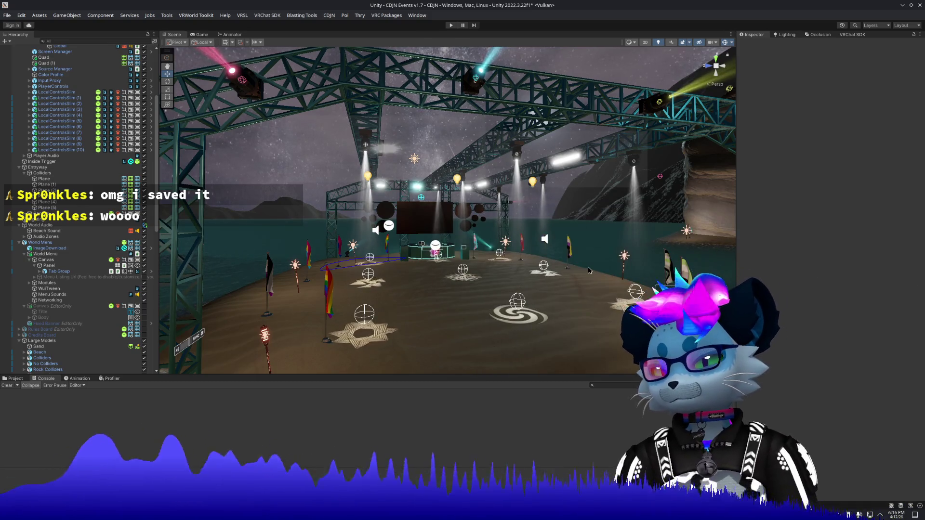
Step: Orbit and zoom past the stage and beach, then frame the World Menu panel front-on
{"action": "left_click_drag", "start_coordinate": [566, 256], "coordinate": [505, 291]}
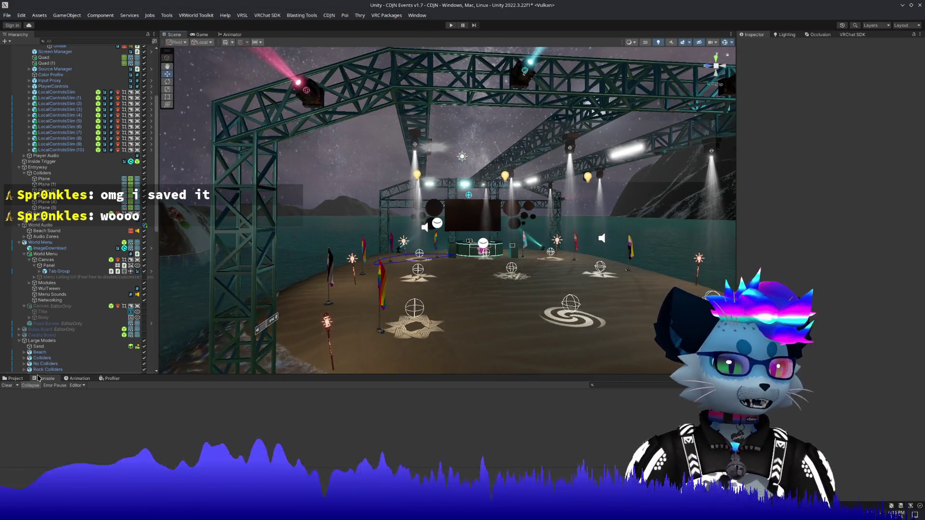
{"action": "scroll", "coordinate": [505, 292], "scroll_direction": "up", "scroll_amount": 10}
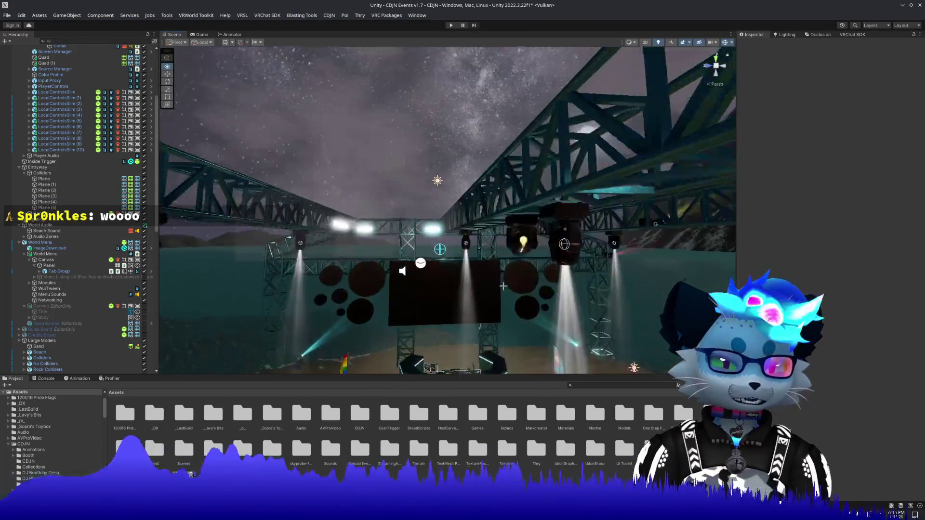
{"action": "mouse_move", "coordinate": [505, 287]}
{"action": "left_mouse_down"}
{"action": "mouse_move", "coordinate": [371, 260]}
{"action": "mouse_move", "coordinate": [324, 233]}
{"action": "left_mouse_up"}
{"action": "scroll", "coordinate": [324, 233], "scroll_direction": "up", "scroll_amount": 10}
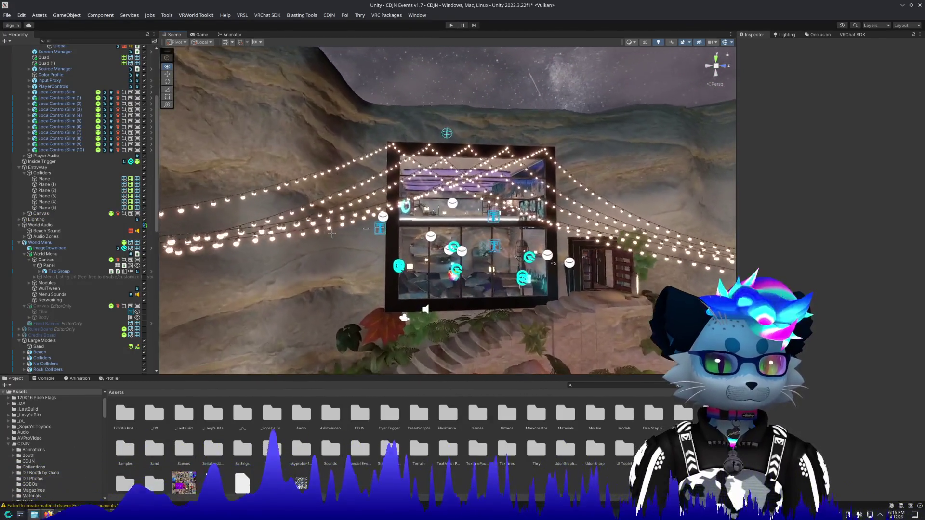
{"action": "scroll", "coordinate": [331, 234], "scroll_direction": "up", "scroll_amount": 10}
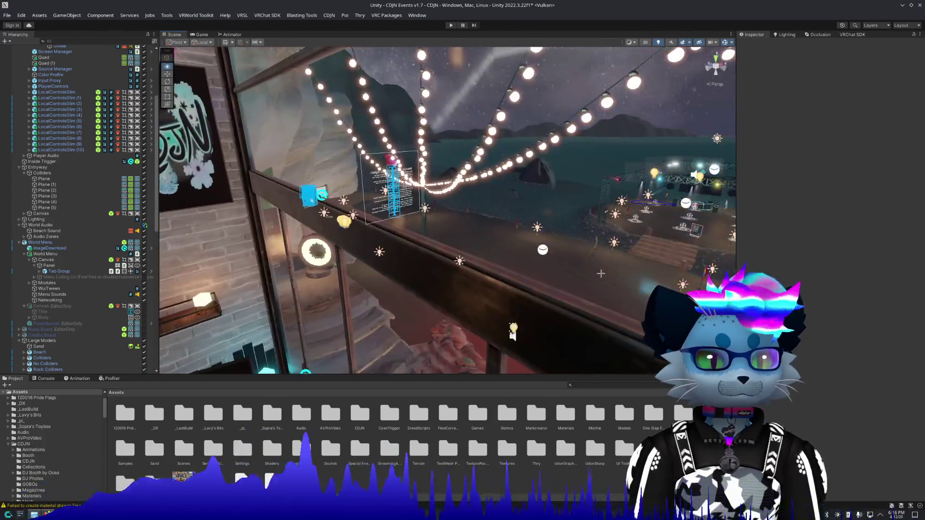
{"action": "scroll", "coordinate": [403, 210], "scroll_direction": "up", "scroll_amount": 5}
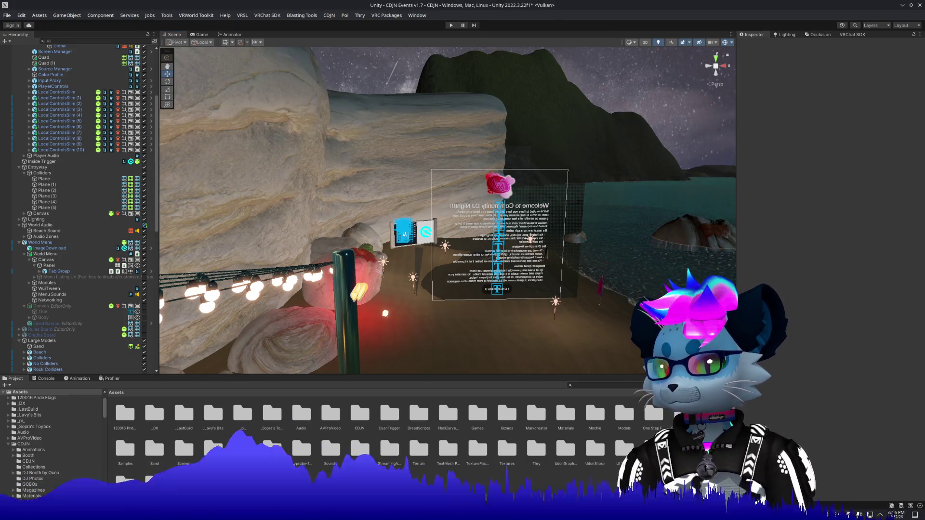
{"action": "left_click_drag", "start_coordinate": [569, 265], "coordinate": [615, 265]}
{"action": "key", "text": "f"}
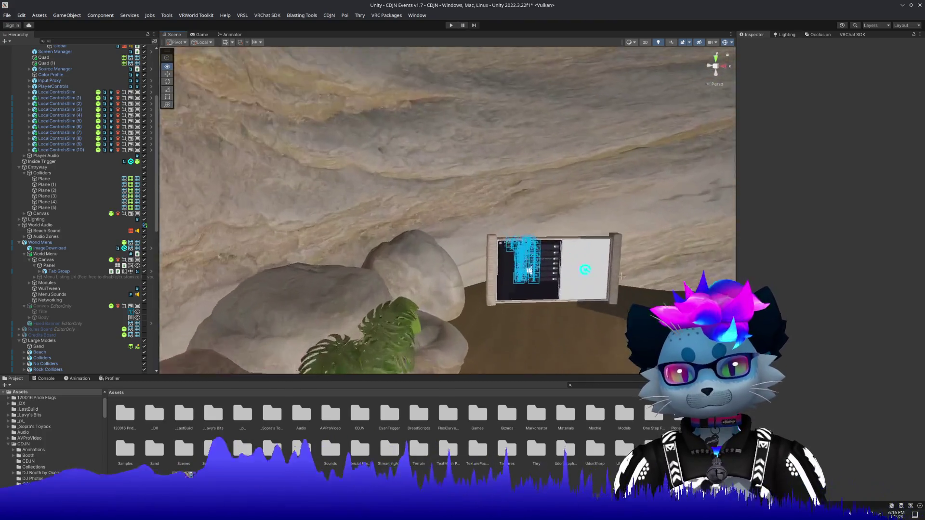
{"action": "scroll", "coordinate": [622, 269], "scroll_direction": "up", "scroll_amount": 5}
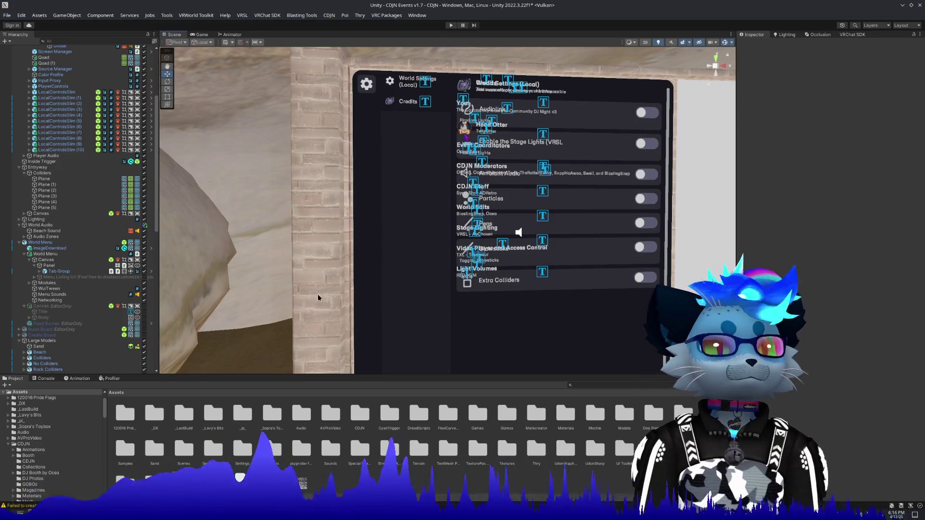
{"action": "scroll", "coordinate": [59, 174], "scroll_direction": "up", "scroll_amount": 5}
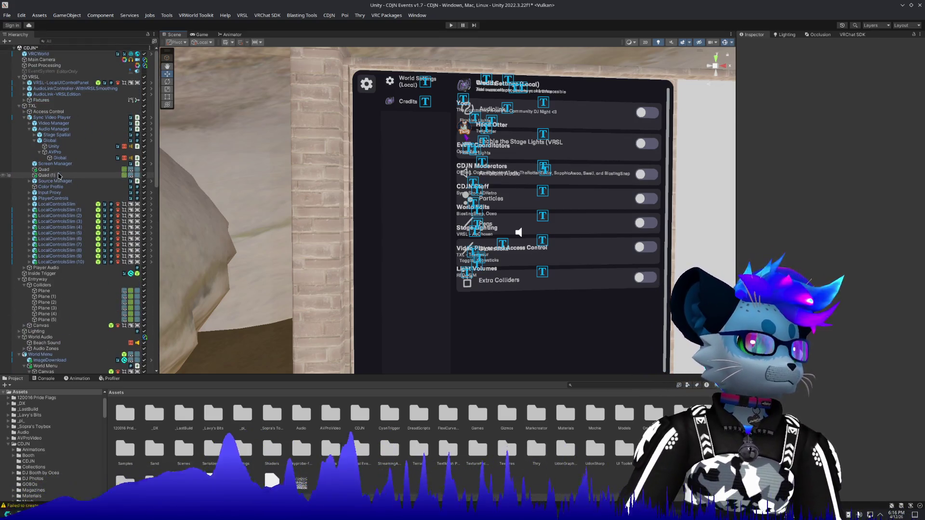
Step: Collapse the TXL, Entryway and World Audio hierarchy groups and select the World Menu object
{"action": "left_click", "coordinate": [18, 107]}
{"action": "left_click", "coordinate": [18, 106]}
{"action": "left_click", "coordinate": [19, 117]}
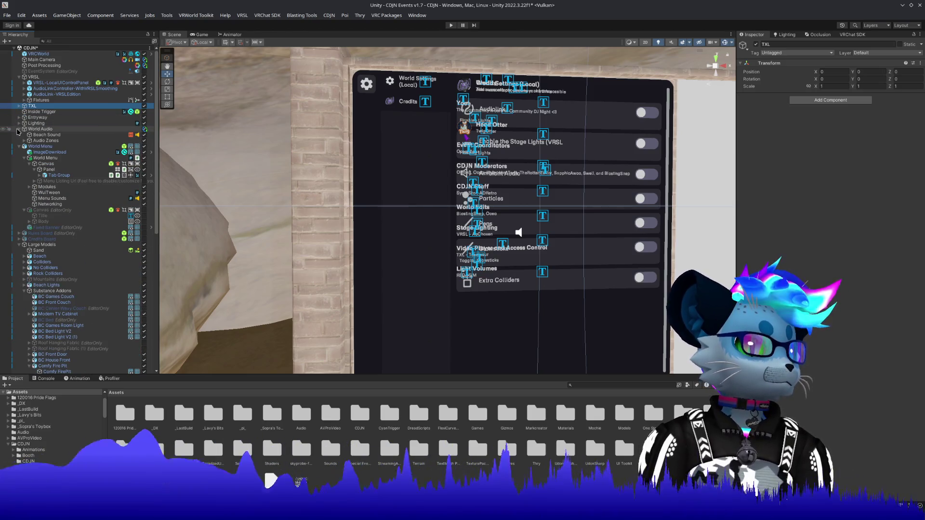
{"action": "left_click", "coordinate": [19, 129]}
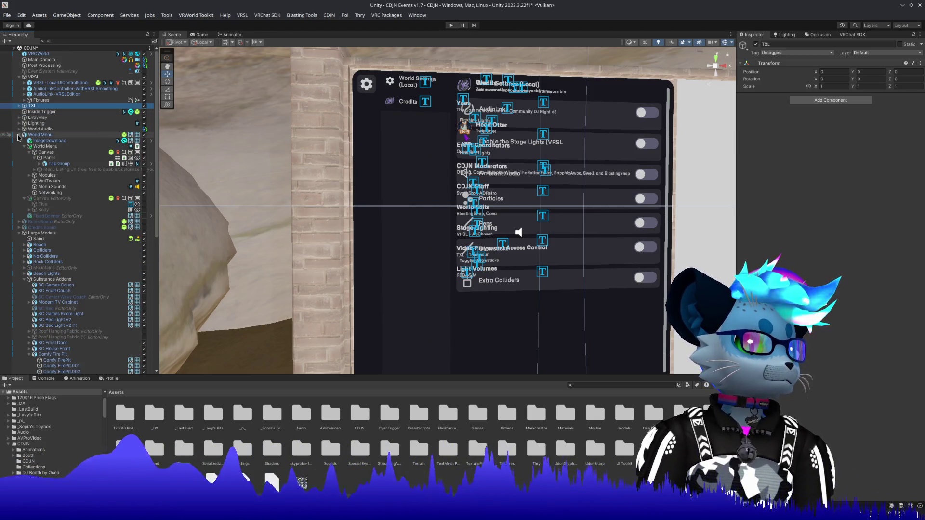
{"action": "left_click", "coordinate": [46, 147]}
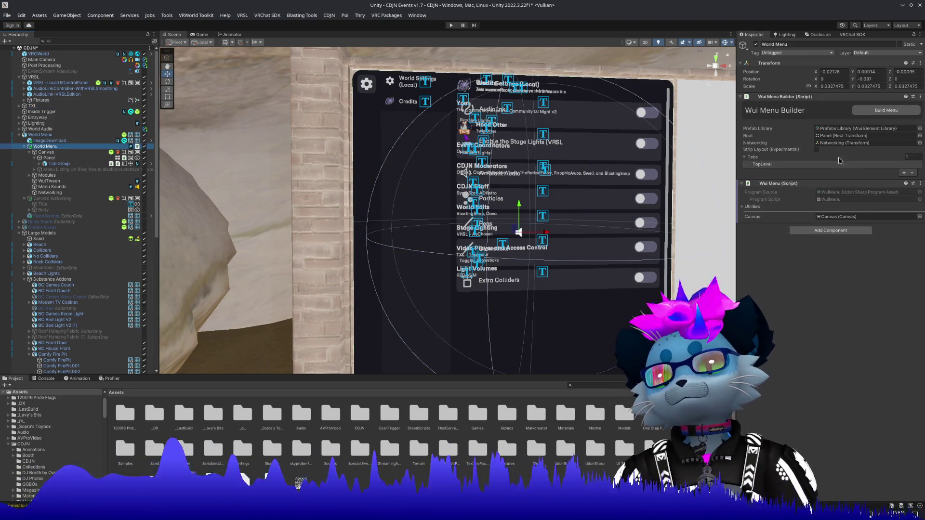
Step: Expand the TopLevel tab, review and collapse Credits, then select the World Settings (Local) page
{"action": "left_click", "coordinate": [799, 157]}
{"action": "left_click", "coordinate": [790, 165]}
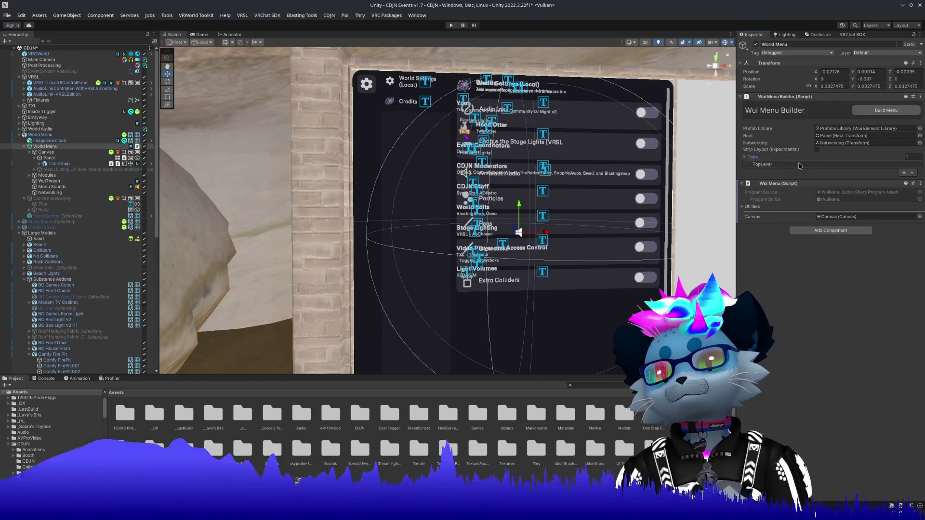
{"action": "left_click", "coordinate": [789, 209]}
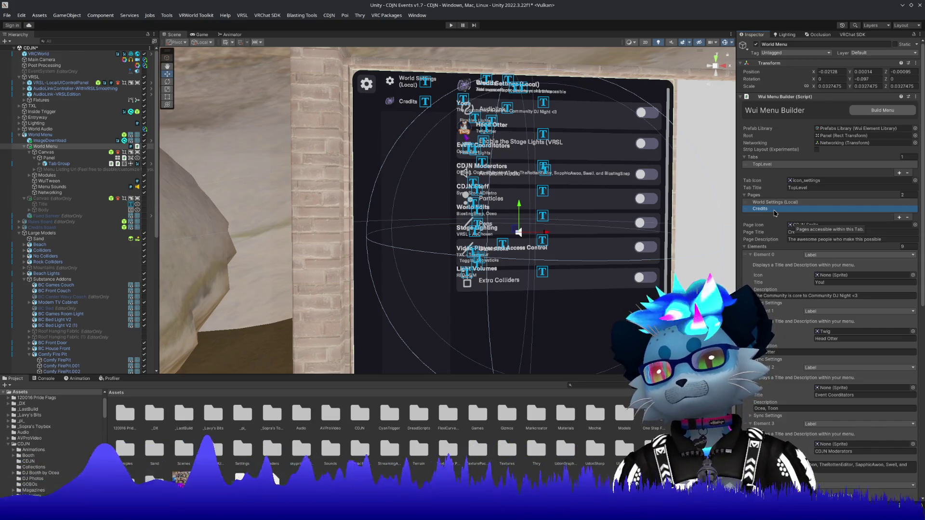
{"action": "scroll", "coordinate": [775, 213], "scroll_direction": "down", "scroll_amount": 8}
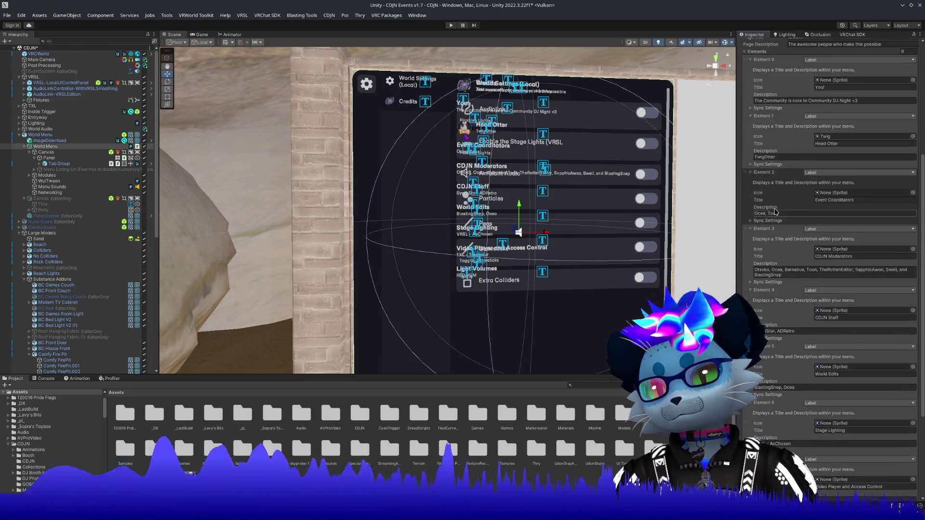
{"action": "scroll", "coordinate": [775, 213], "scroll_direction": "up", "scroll_amount": 8}
{"action": "left_click", "coordinate": [765, 248]}
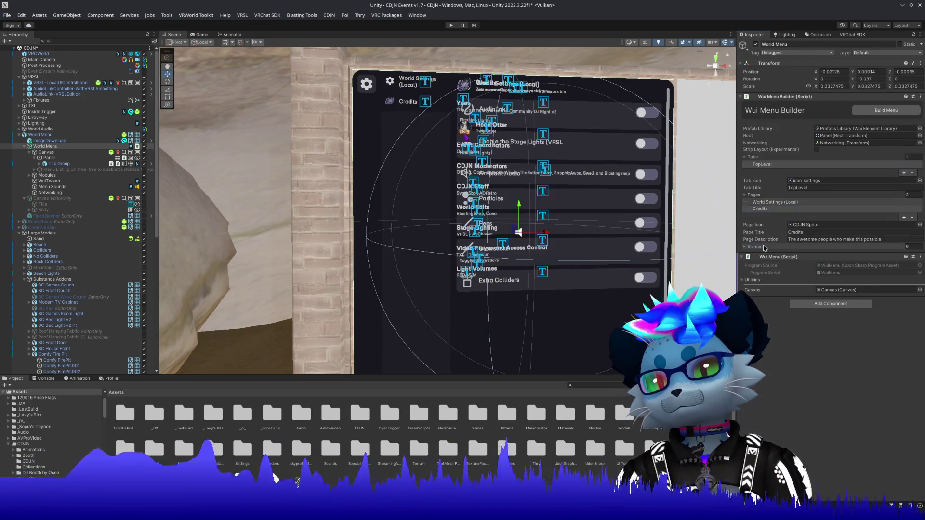
{"action": "left_click", "coordinate": [761, 203]}
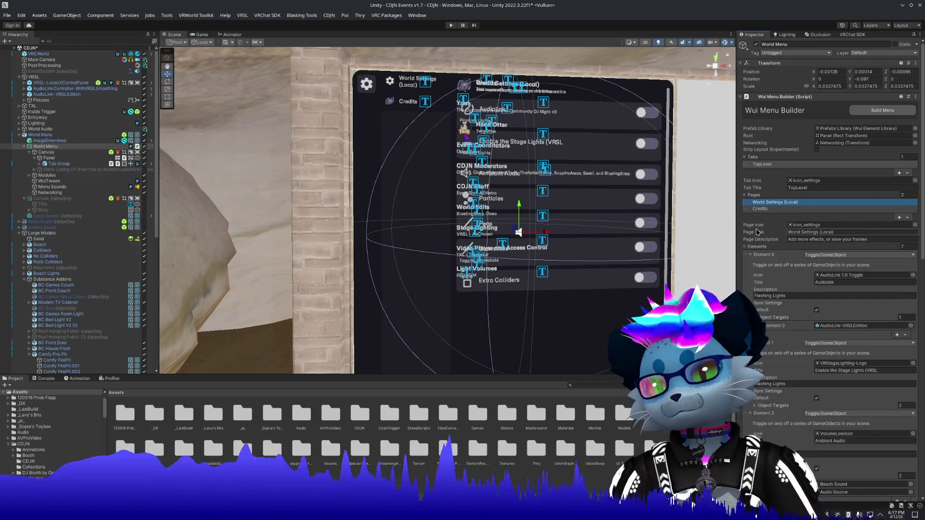
{"action": "scroll", "coordinate": [758, 232], "scroll_direction": "down", "scroll_amount": 5}
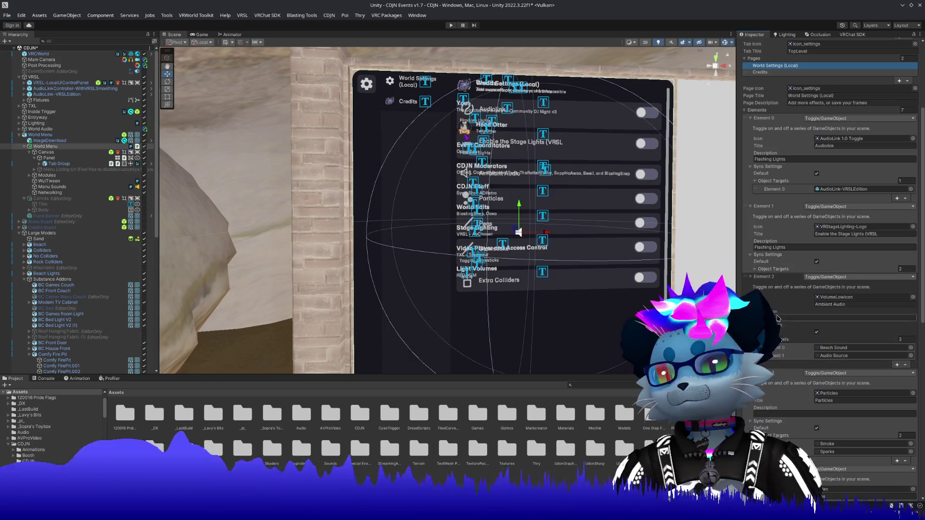
Step: Enter Play mode and walk with W/S up to the World Settings menu and back
{"action": "left_click", "coordinate": [451, 25]}
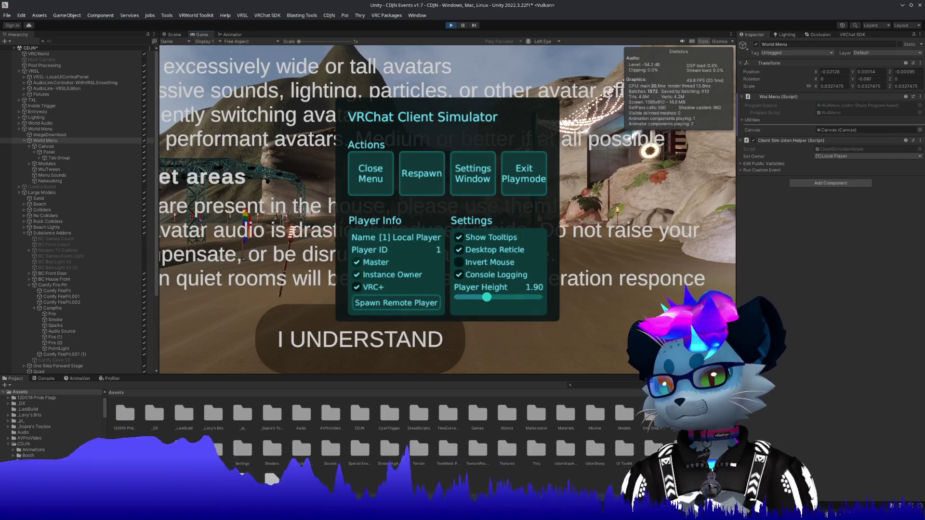
{"action": "left_click", "coordinate": [376, 182]}
{"action": "key", "text": "w"}
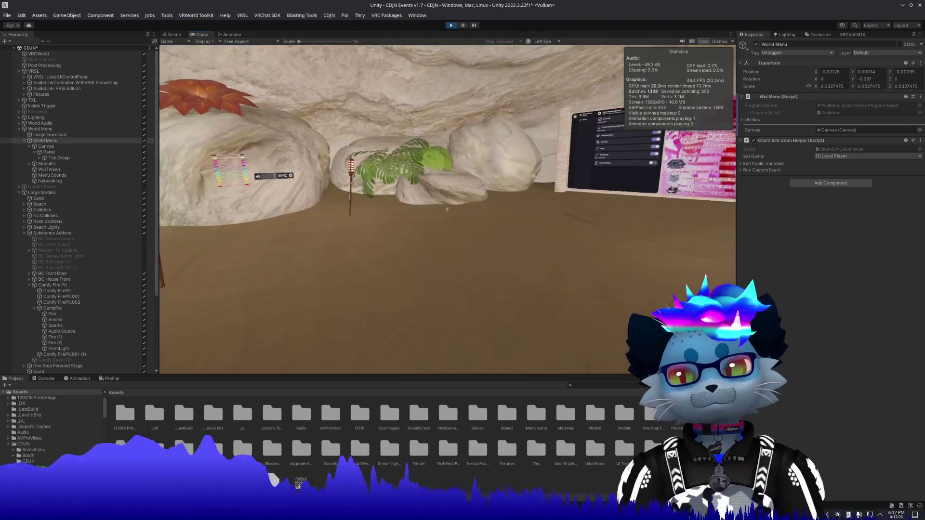
{"action": "key", "text": "w"}
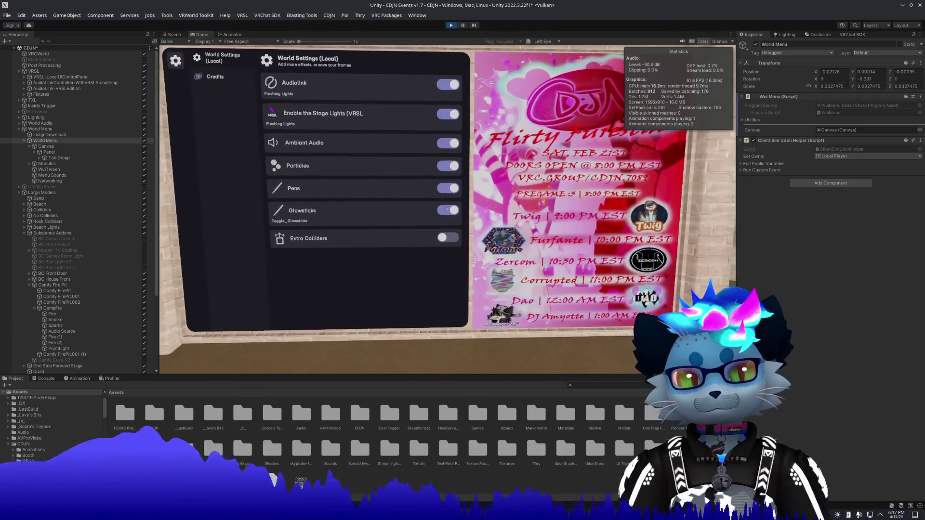
{"action": "key", "text": "s"}
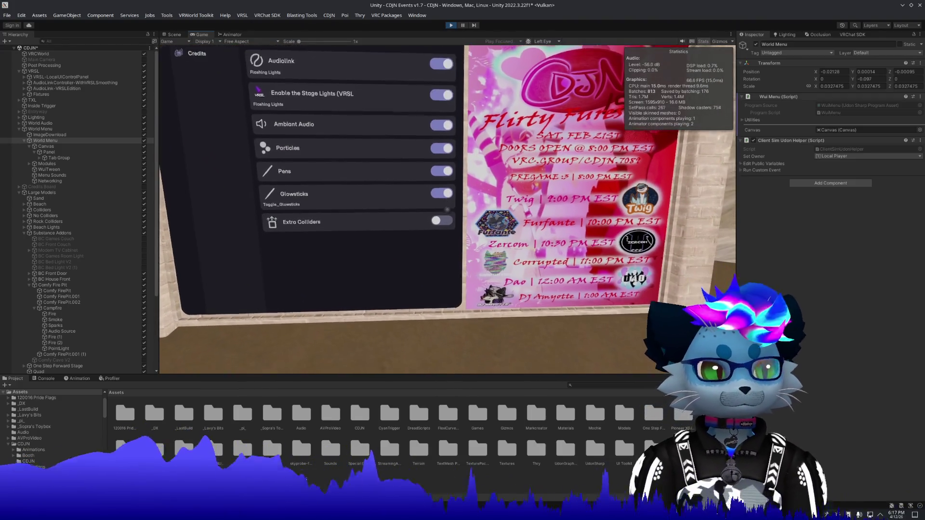
Step: Reopen the Client Simulator menu and choose Exit Playmode
{"action": "key", "text": "Escape"}
{"action": "left_click", "coordinate": [371, 175]}
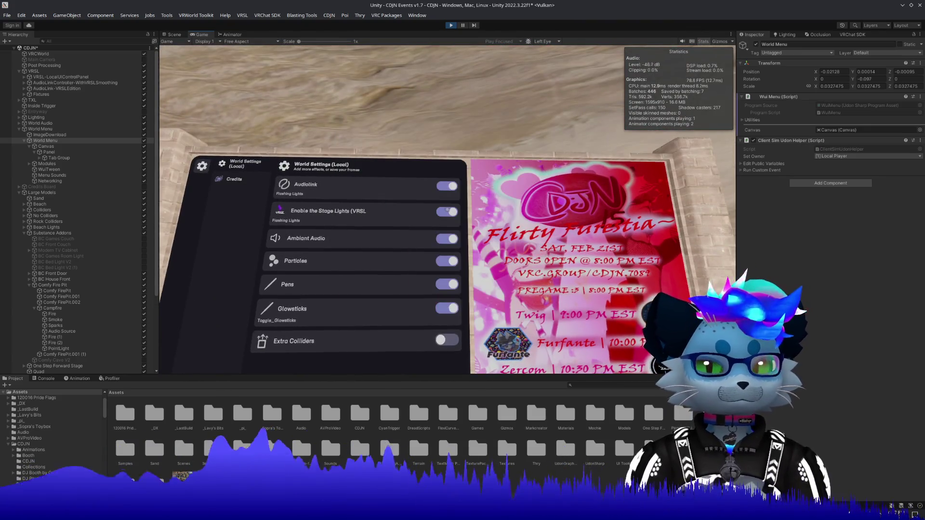
{"action": "key", "text": "Escape"}
{"action": "left_click", "coordinate": [539, 191]}
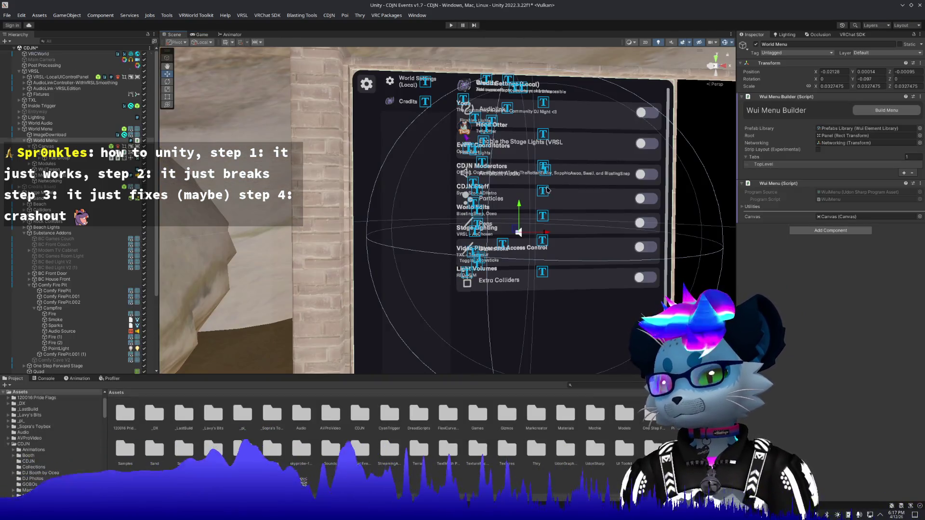
Step: Run Build Menu on the Wui Menu Builder and enter Play mode again
{"action": "left_click", "coordinate": [898, 112]}
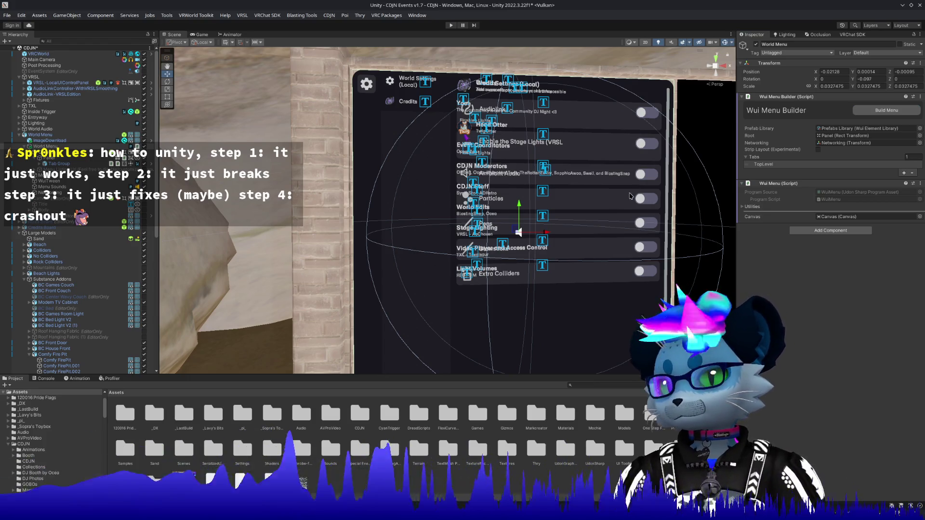
{"action": "left_click", "coordinate": [451, 25]}
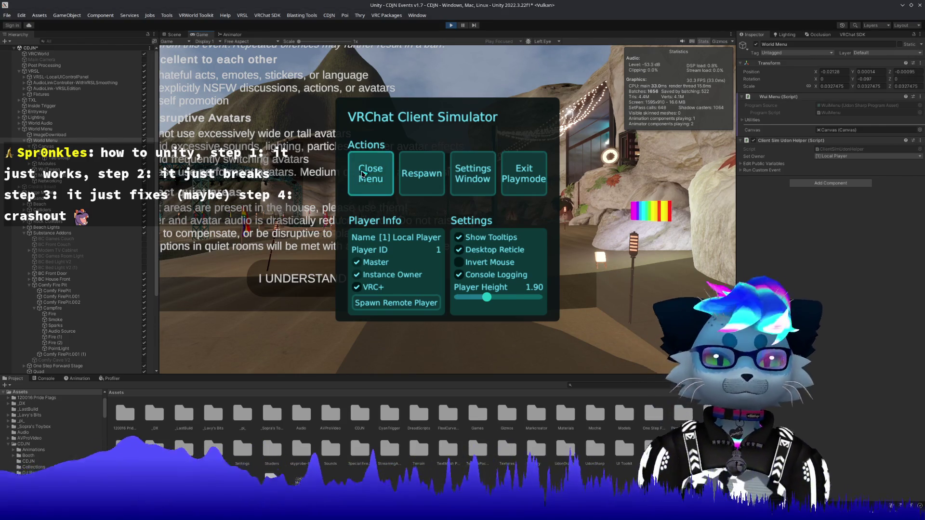
Step: Close the simulator menu, walk up to the World Settings menu sign, and reopen the simulator menu
{"action": "left_click", "coordinate": [371, 174]}
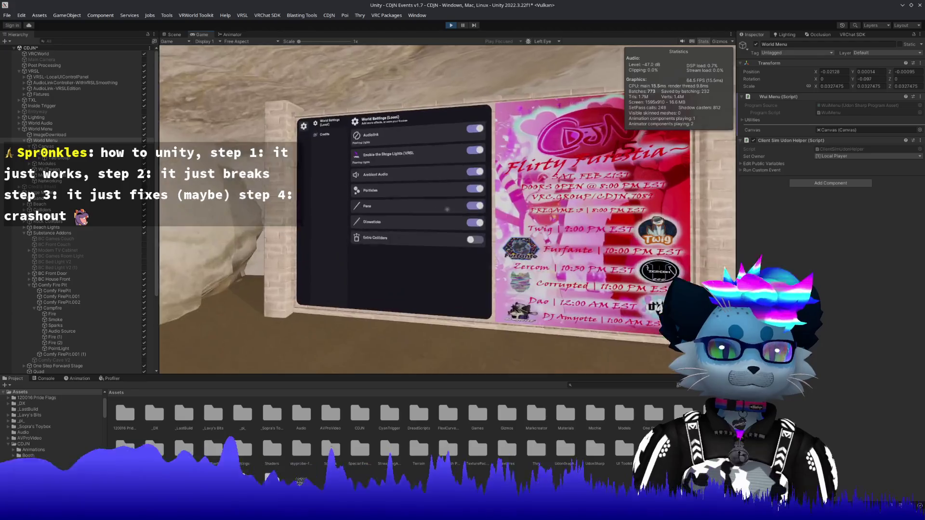
{"action": "key", "text": "w"}
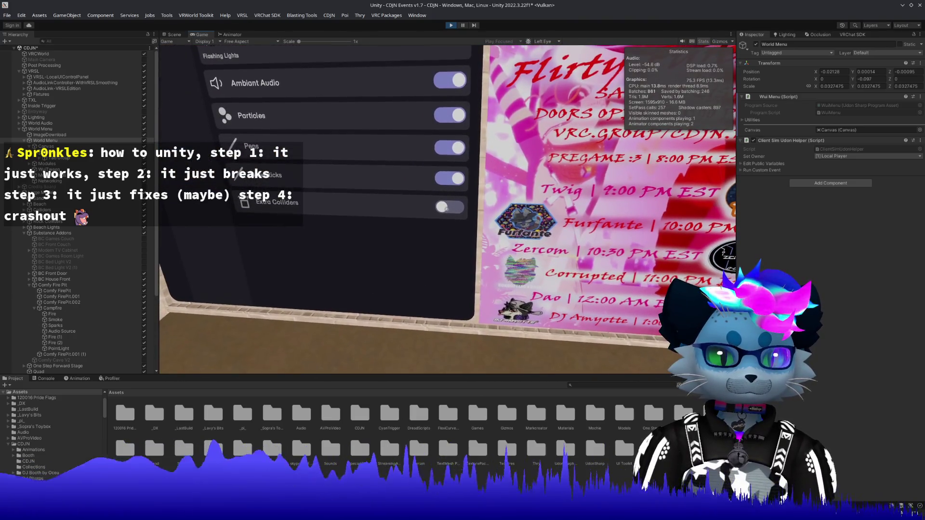
{"action": "key", "text": "Escape"}
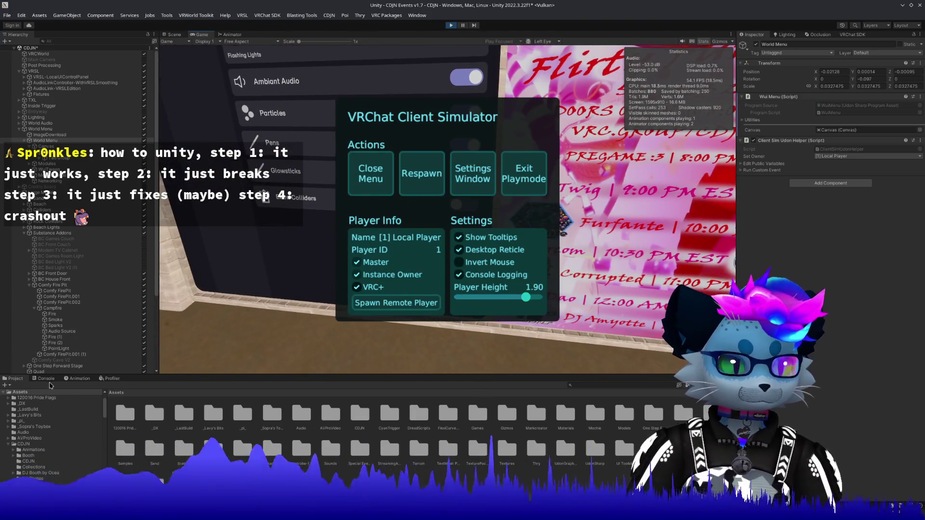
{"action": "left_click", "coordinate": [47, 380]}
{"action": "scroll", "coordinate": [265, 428], "scroll_direction": "up", "scroll_amount": 10}
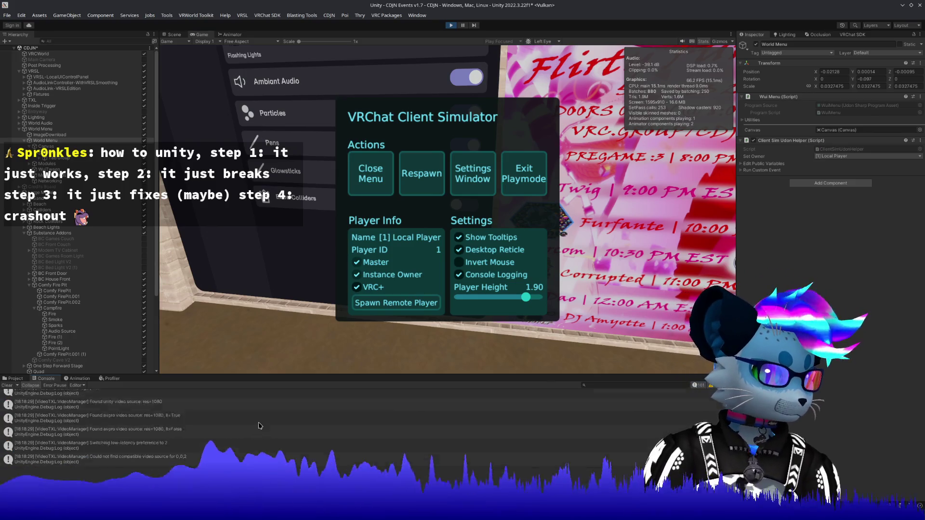
{"action": "scroll", "coordinate": [259, 421], "scroll_direction": "up", "scroll_amount": 5}
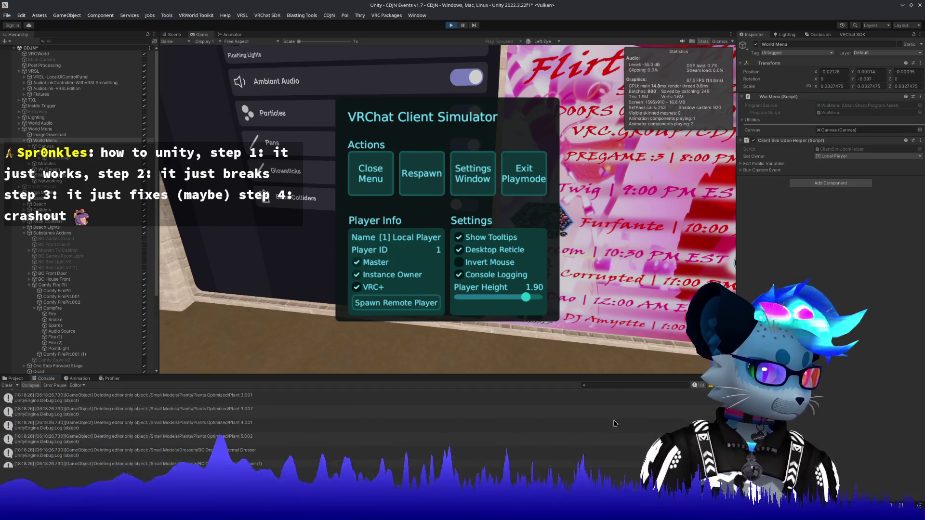
{"action": "scroll", "coordinate": [259, 422], "scroll_direction": "up", "scroll_amount": 10}
{"action": "left_click", "coordinate": [135, 396]}
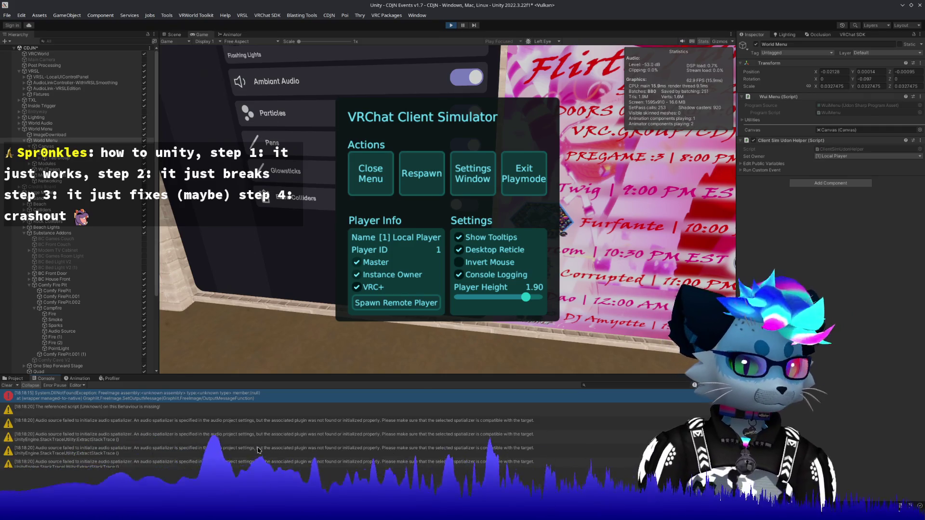
{"action": "scroll", "coordinate": [258, 450], "scroll_direction": "down", "scroll_amount": 5}
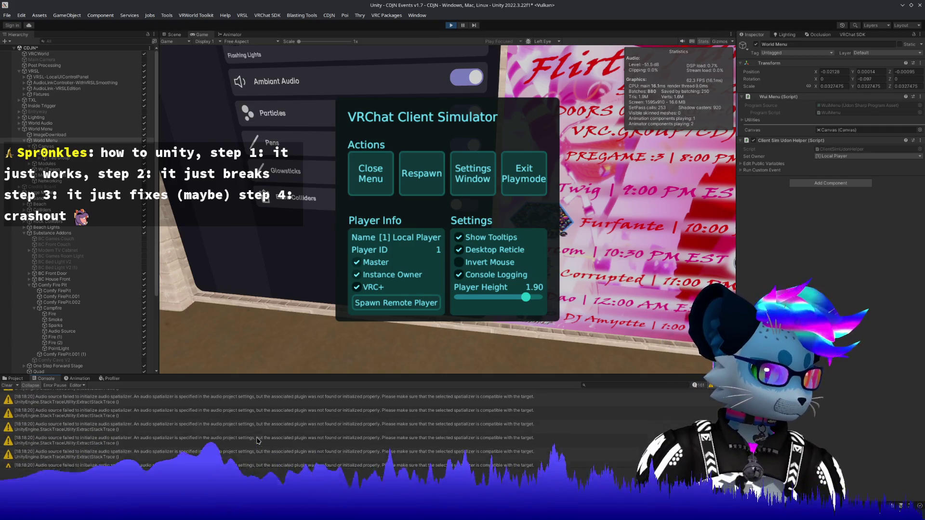
{"action": "scroll", "coordinate": [258, 441], "scroll_direction": "down", "scroll_amount": 1}
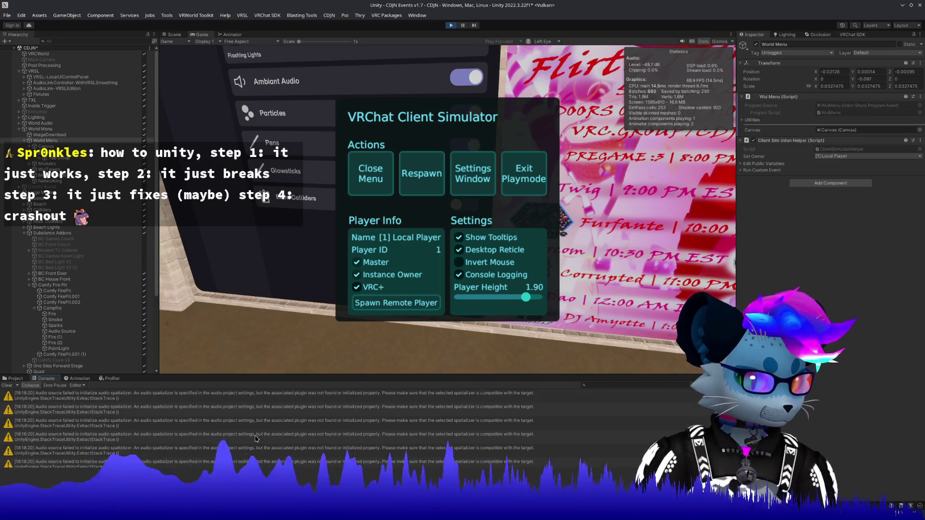
{"action": "scroll", "coordinate": [254, 439], "scroll_direction": "down", "scroll_amount": 3}
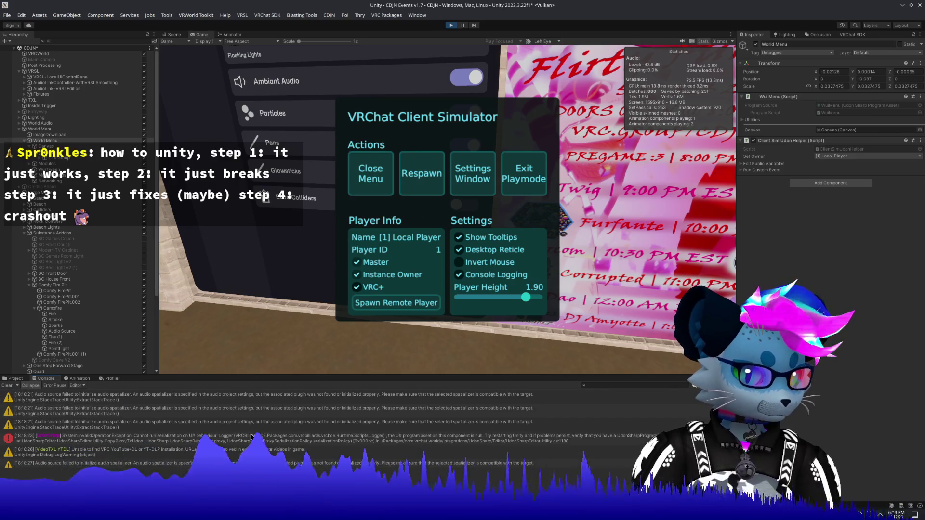
{"action": "scroll", "coordinate": [251, 440], "scroll_direction": "down", "scroll_amount": 3}
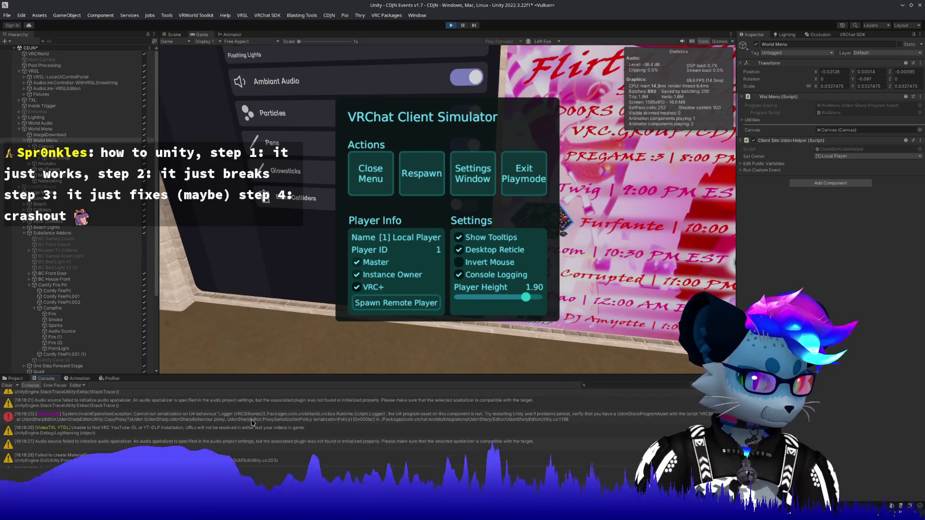
{"action": "left_click", "coordinate": [252, 423]}
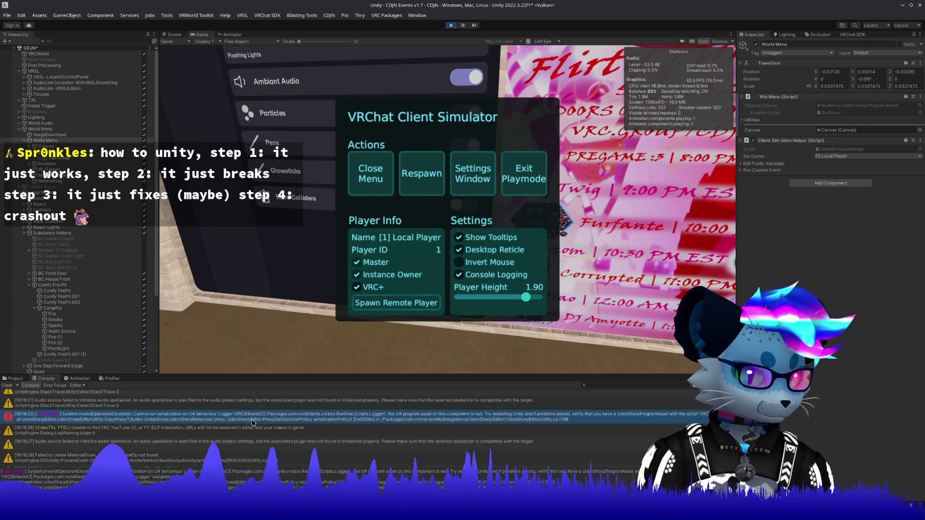
{"action": "scroll", "coordinate": [252, 422], "scroll_direction": "down", "scroll_amount": 3}
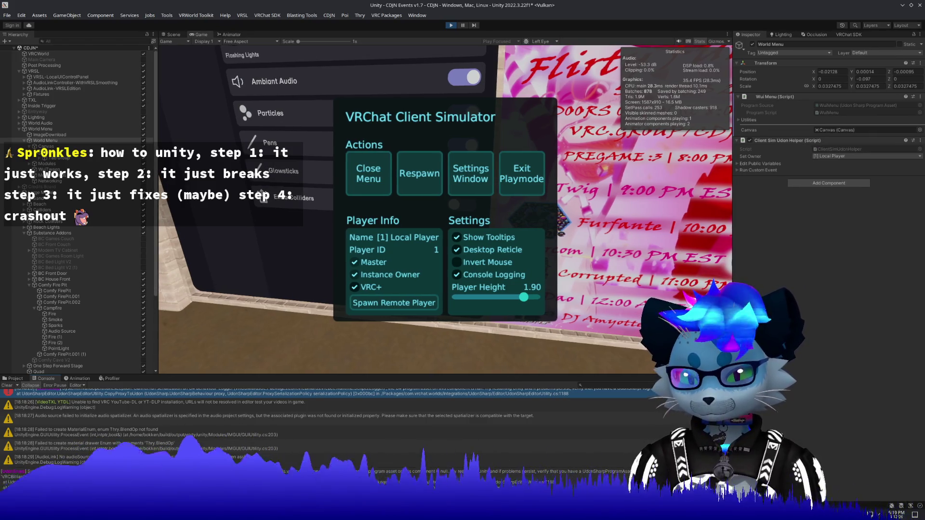
{"action": "scroll", "coordinate": [253, 423], "scroll_direction": "up", "scroll_amount": 5}
{"action": "left_click", "coordinate": [260, 398]}
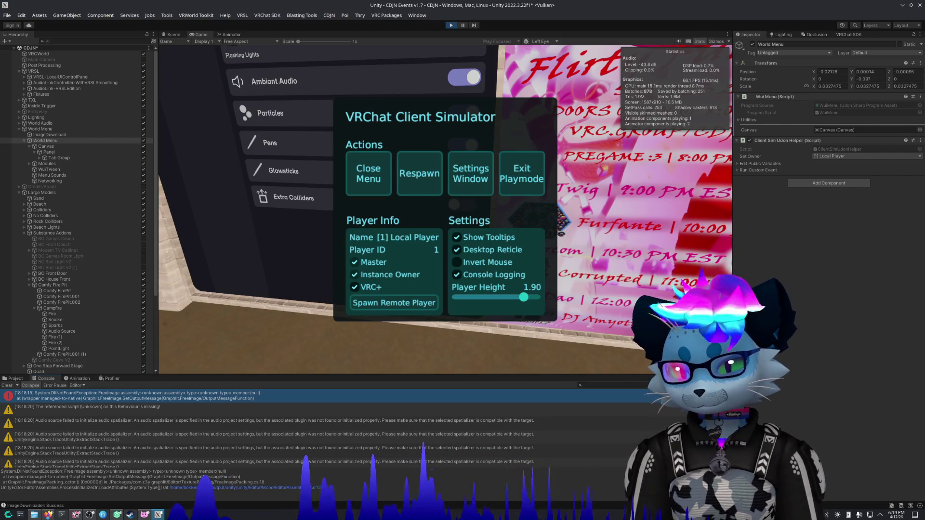
{"action": "scroll", "coordinate": [274, 429], "scroll_direction": "down", "scroll_amount": 5}
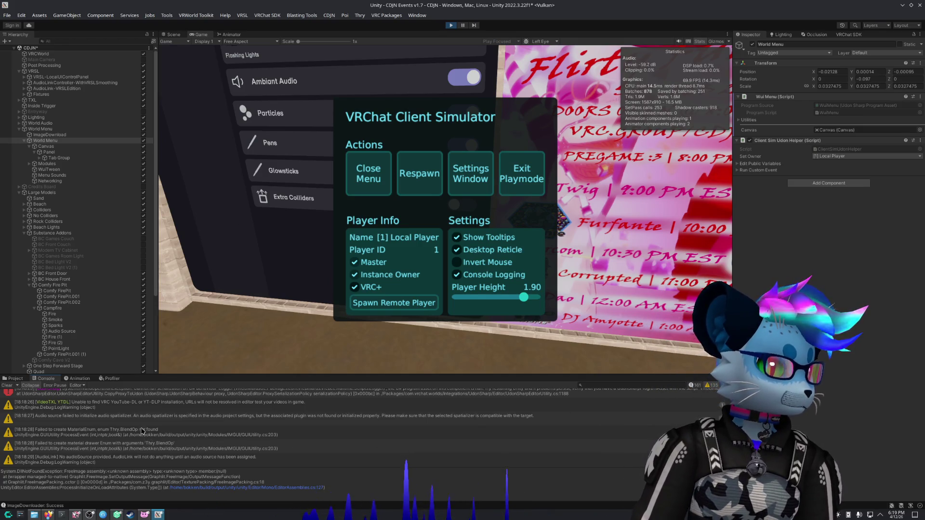
{"action": "left_click", "coordinate": [128, 431]}
{"action": "scroll", "coordinate": [242, 445], "scroll_direction": "down", "scroll_amount": 1}
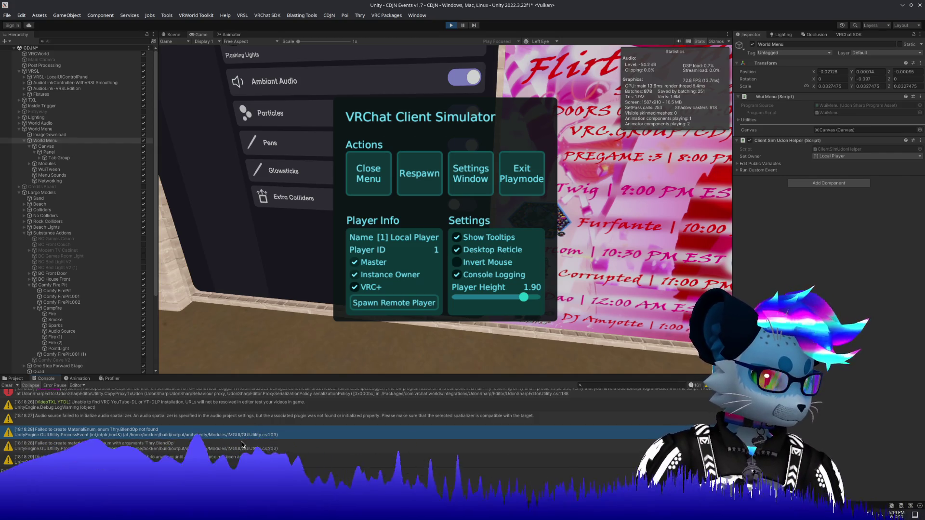
{"action": "left_click", "coordinate": [242, 445]}
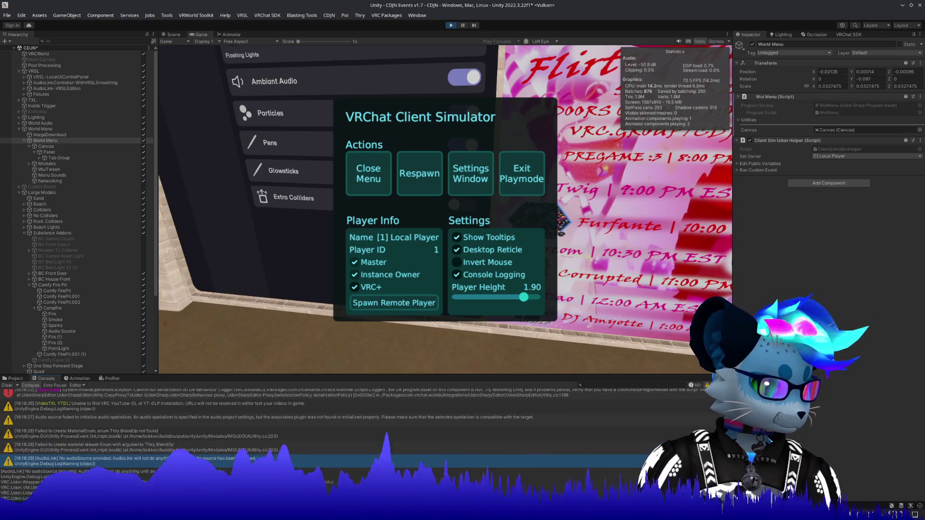
{"action": "key", "text": "Down"}
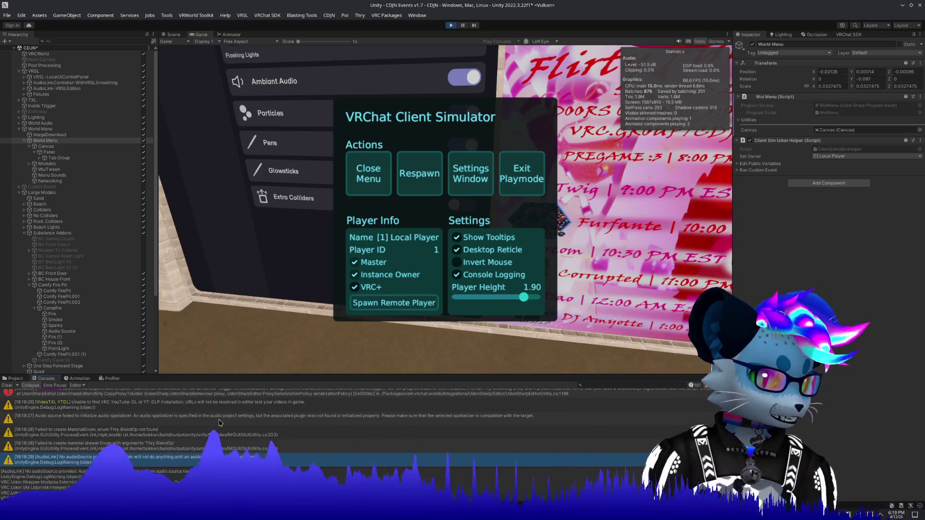
{"action": "left_click", "coordinate": [220, 424]}
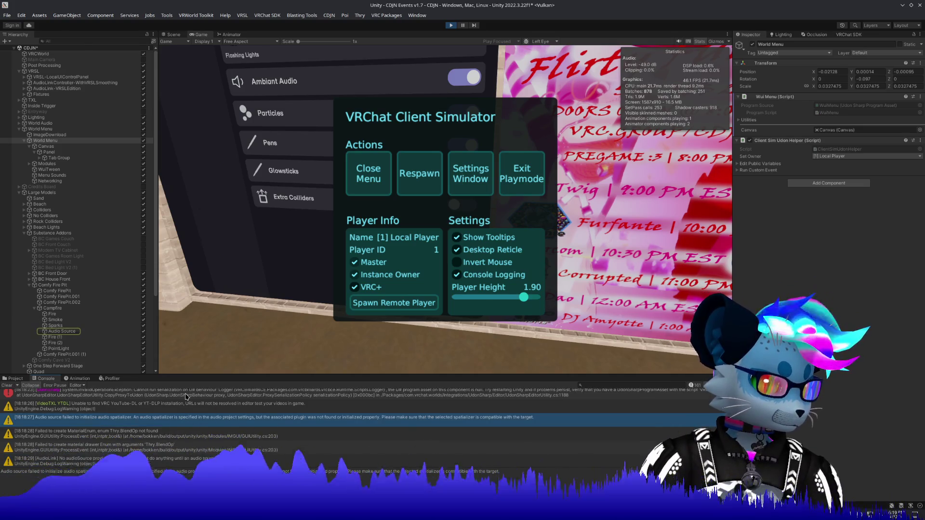
{"action": "key", "text": "Up"}
{"action": "key", "text": "Up"}
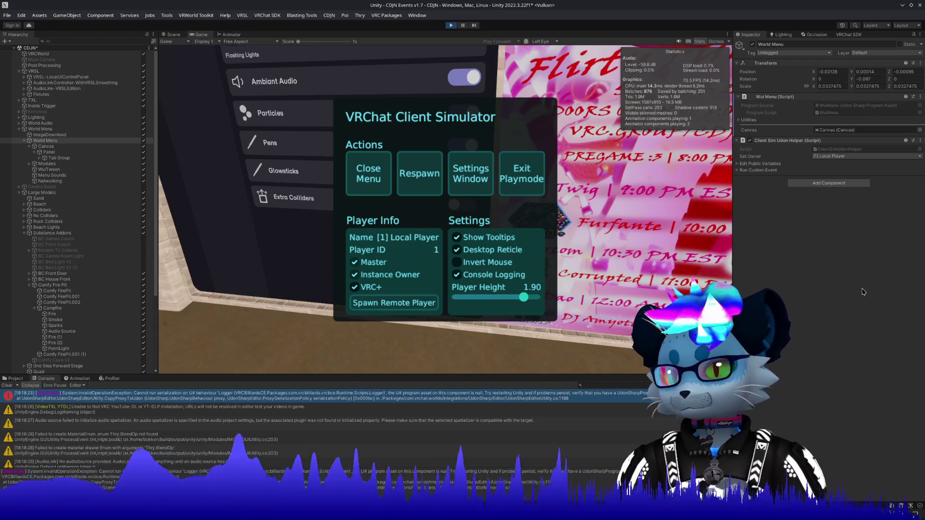
Step: Walk the test player along the dock toward the beach stage, then exit Play mode
{"action": "left_click", "coordinate": [389, 187]}
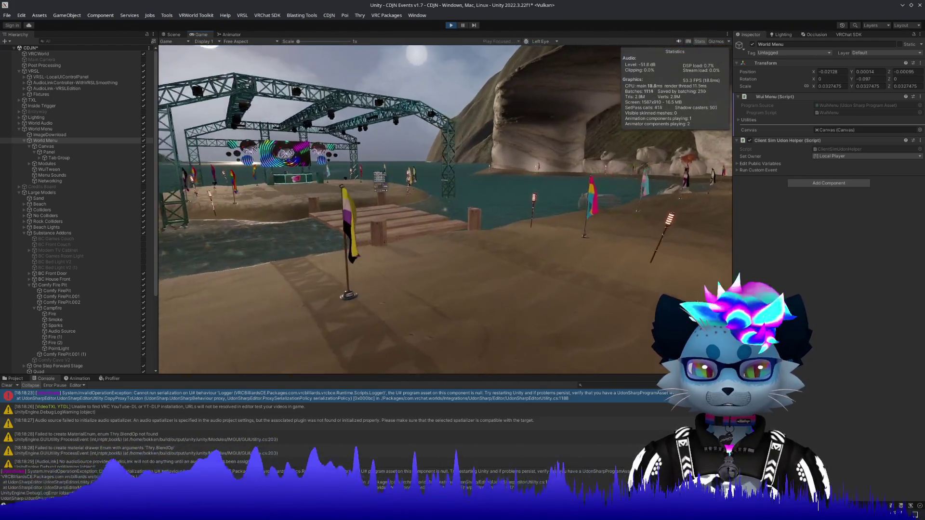
{"action": "key", "text": "w"}
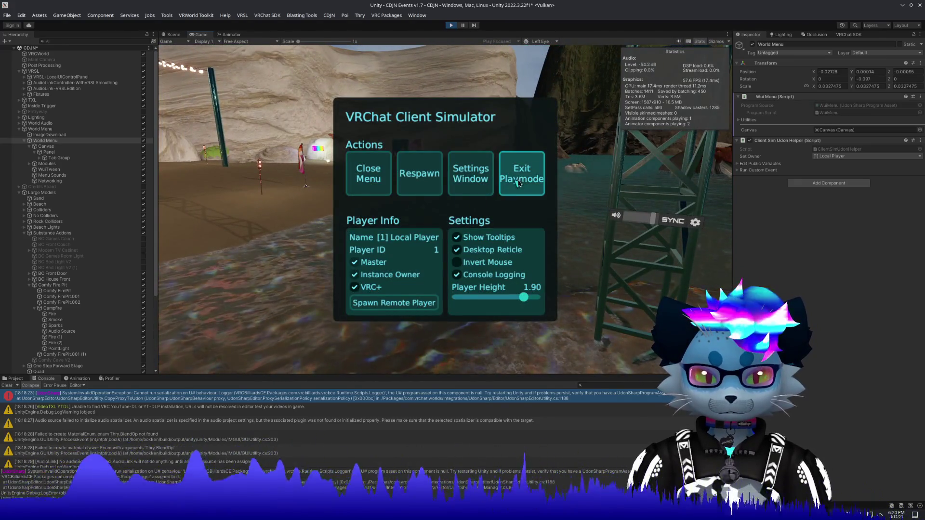
{"action": "left_click", "coordinate": [519, 183]}
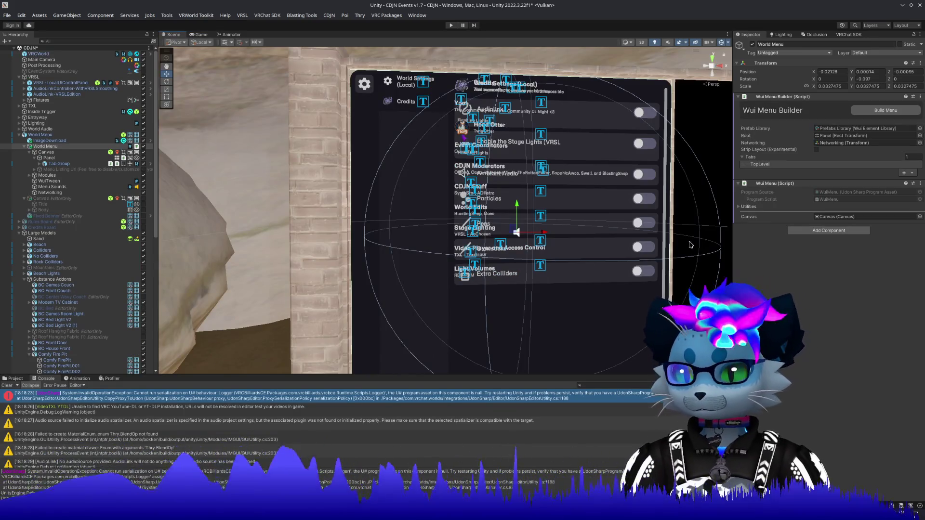
Step: Frame the CDJN picture frame wall, select the tall 1080 Frame (4), and show the Project tab
{"action": "mouse_move", "coordinate": [551, 267]}
{"action": "left_mouse_down"}
{"action": "mouse_move", "coordinate": [616, 253]}
{"action": "mouse_move", "coordinate": [671, 217]}
{"action": "mouse_move", "coordinate": [763, 271]}
{"action": "mouse_move", "coordinate": [524, 238]}
{"action": "mouse_move", "coordinate": [670, 271]}
{"action": "mouse_move", "coordinate": [623, 299]}
{"action": "left_mouse_up"}
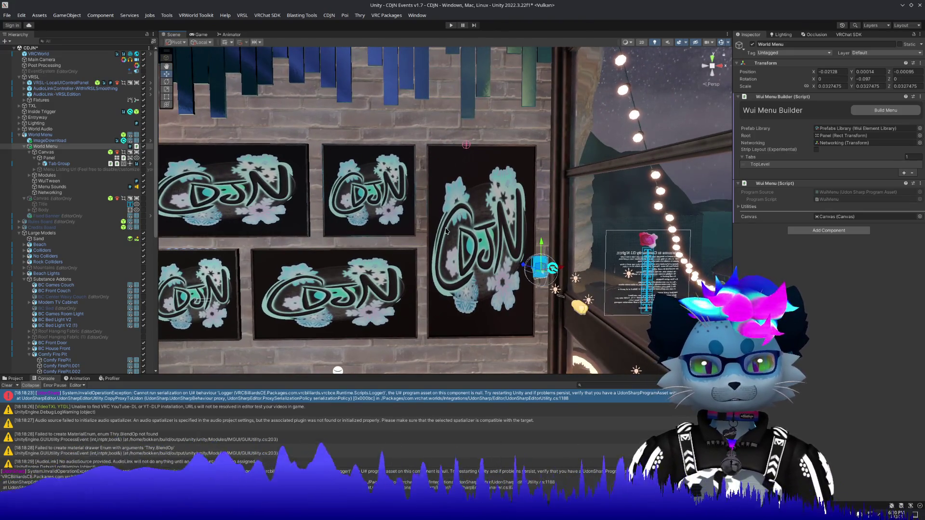
{"action": "left_click", "coordinate": [481, 220]}
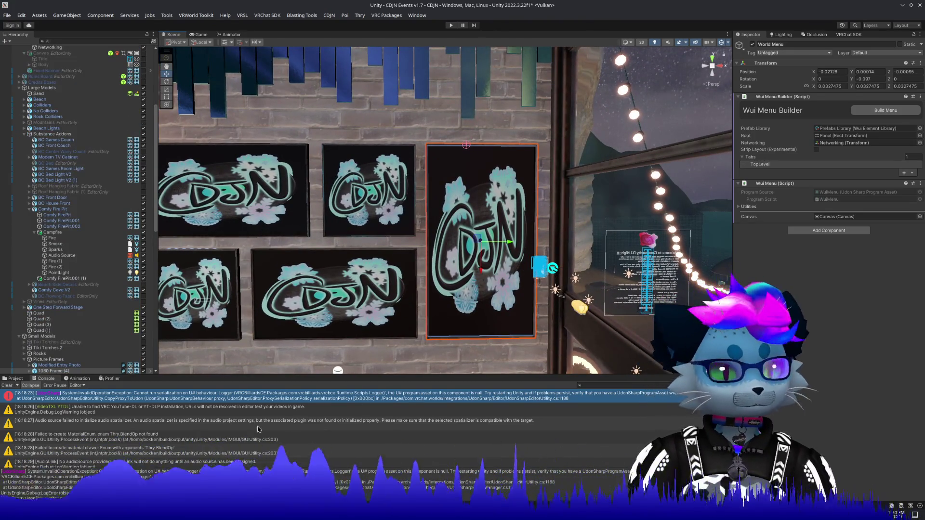
{"action": "left_click", "coordinate": [16, 379]}
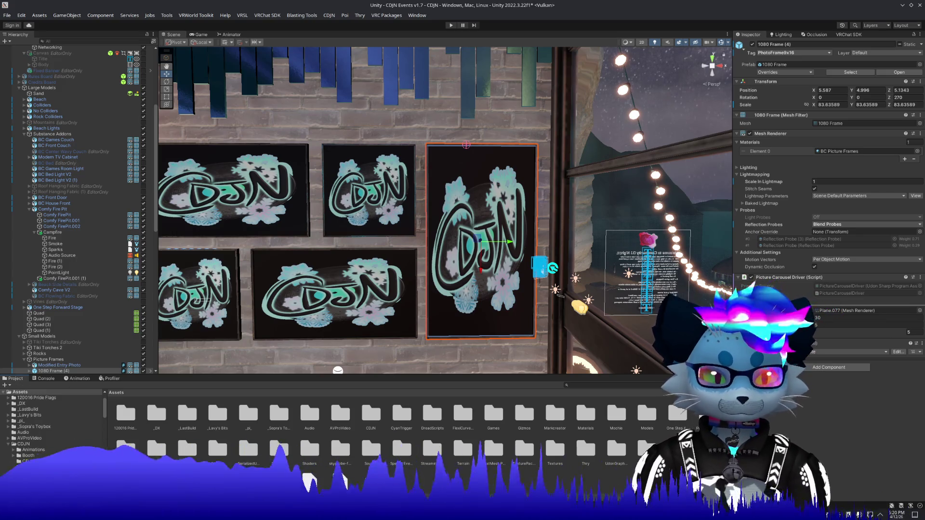
Step: Browse through DJ Photos and Scripts to the CDJN Shaders folder
{"action": "scroll", "coordinate": [46, 454], "scroll_direction": "down", "scroll_amount": 5}
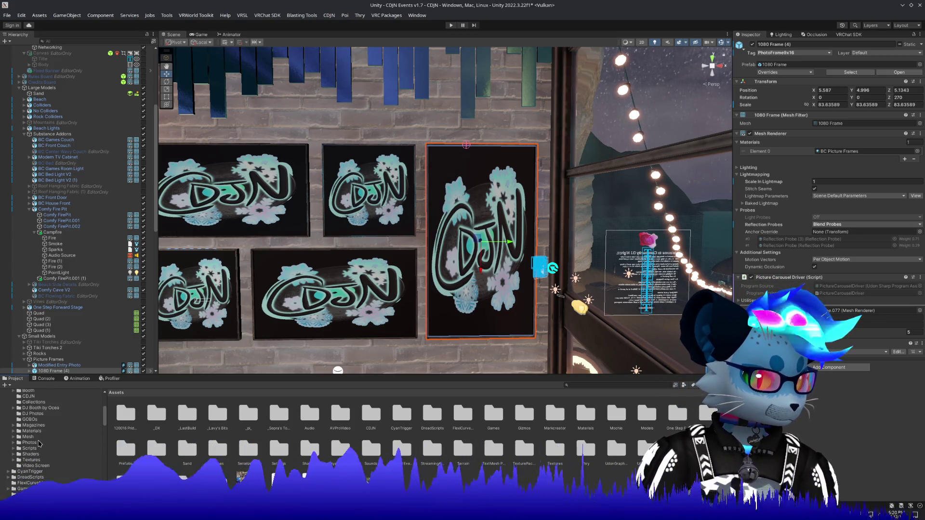
{"action": "left_click", "coordinate": [31, 416]}
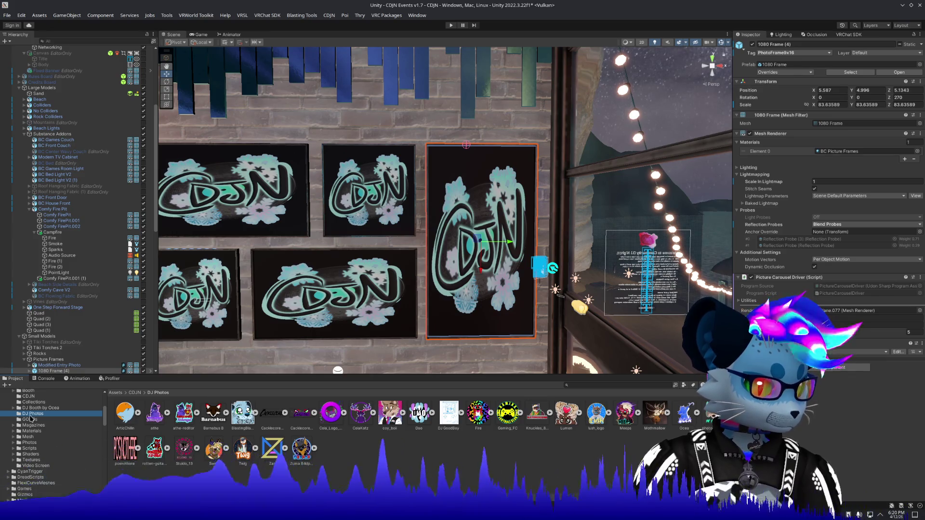
{"action": "left_click", "coordinate": [30, 449]}
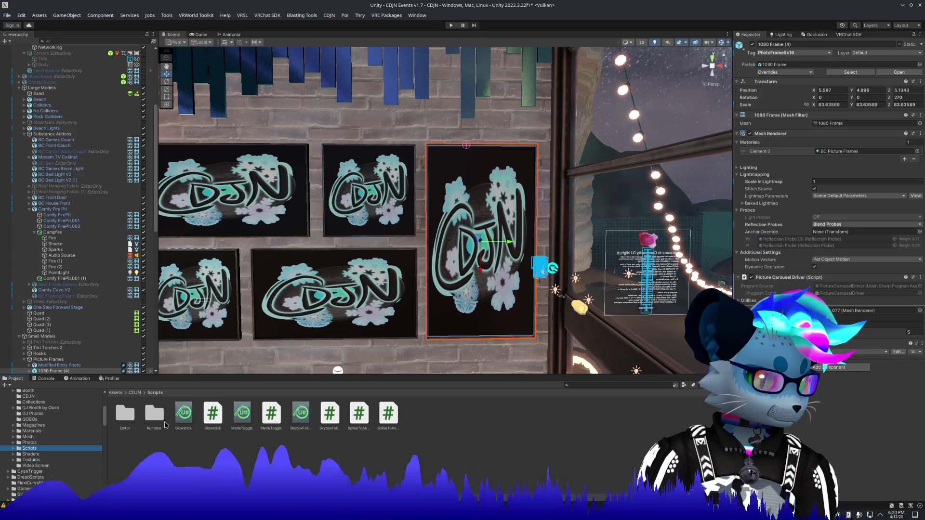
{"action": "left_click", "coordinate": [30, 455]}
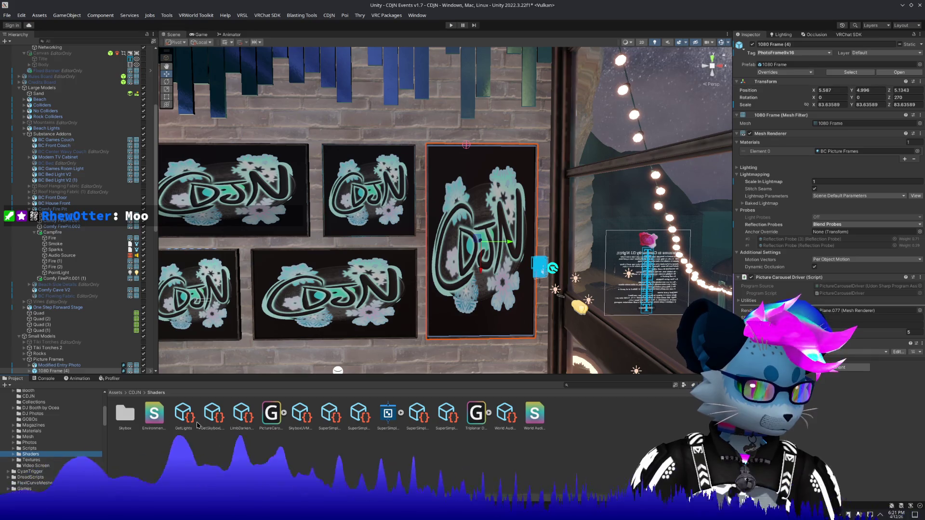
{"action": "right_click", "coordinate": [278, 441]}
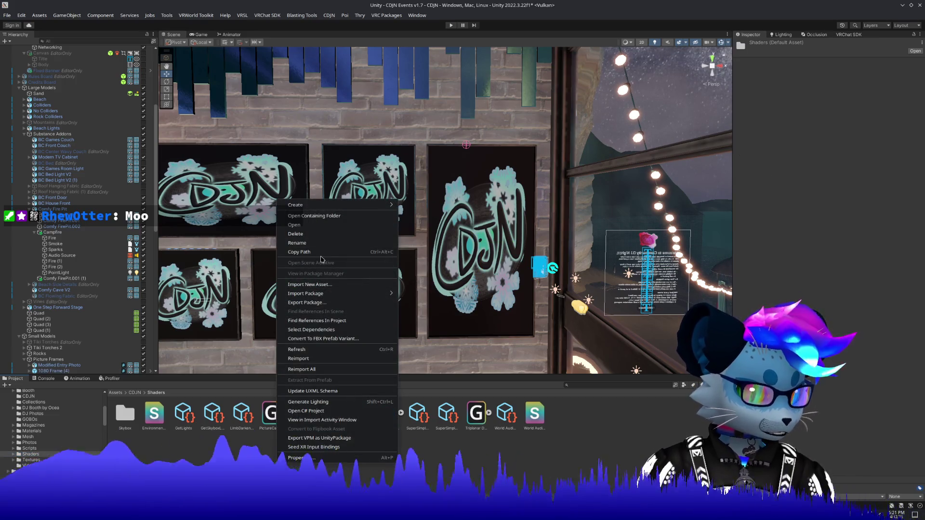
Step: Look through the Skybox subfolder's shader files, then return to the Shaders folder
{"action": "left_click", "coordinate": [125, 413]}
{"action": "double_click", "coordinate": [125, 413]}
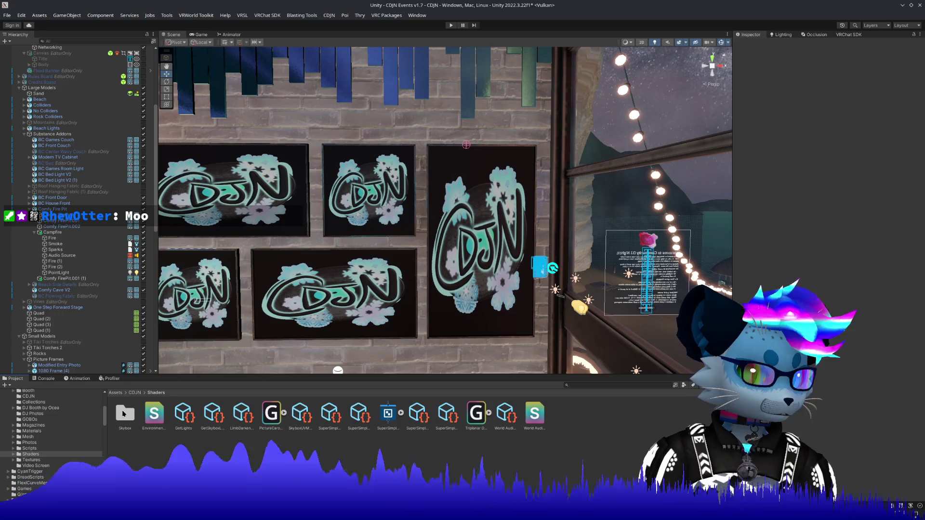
{"action": "left_click", "coordinate": [150, 412]}
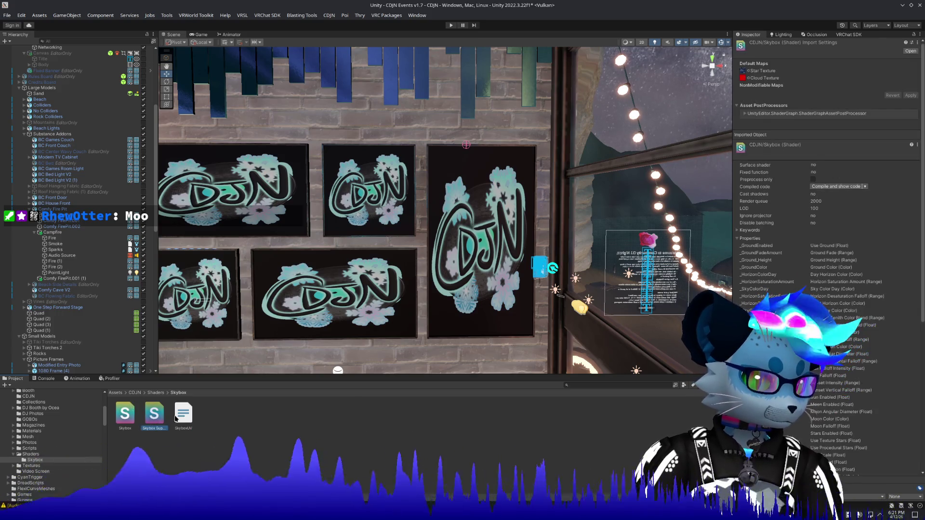
{"action": "key", "text": "Right"}
{"action": "left_click", "coordinate": [125, 414]}
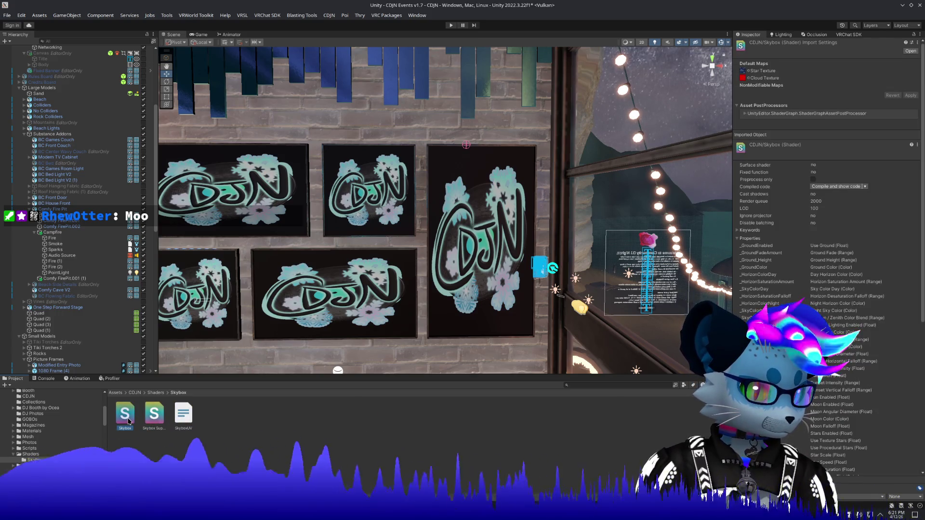
{"action": "left_click", "coordinate": [156, 393]}
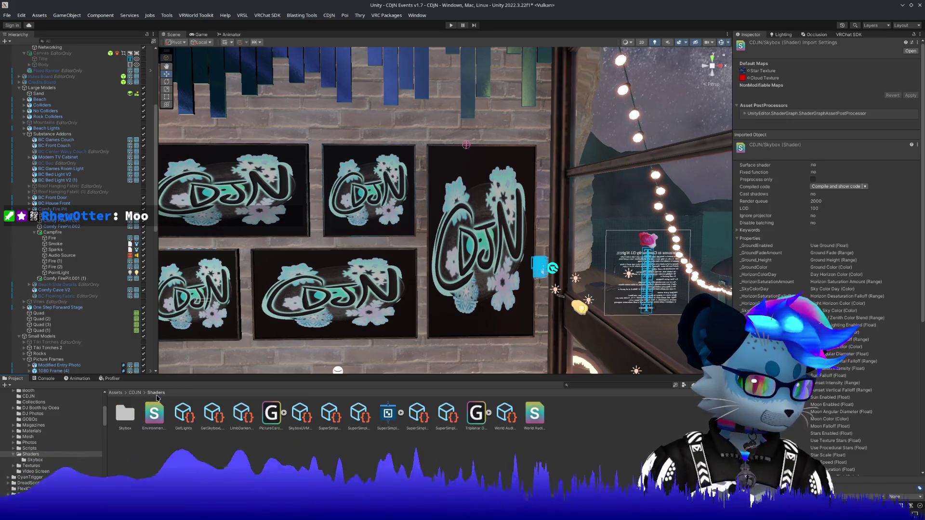
{"action": "left_click", "coordinate": [255, 453]}
Step: Create a Graphlit shader graph named 'Photo Carousel' in the Shaders folder
{"action": "right_click", "coordinate": [574, 448]}
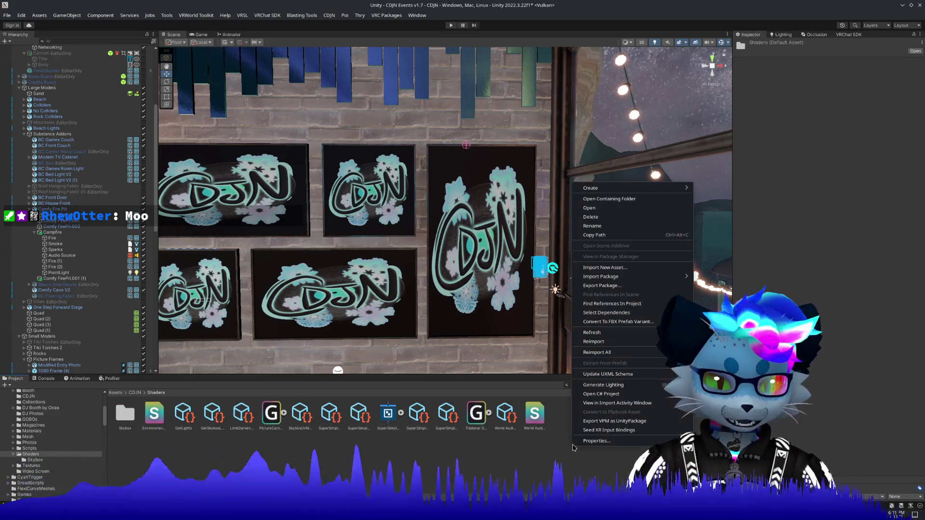
{"action": "mouse_move", "coordinate": [648, 188]}
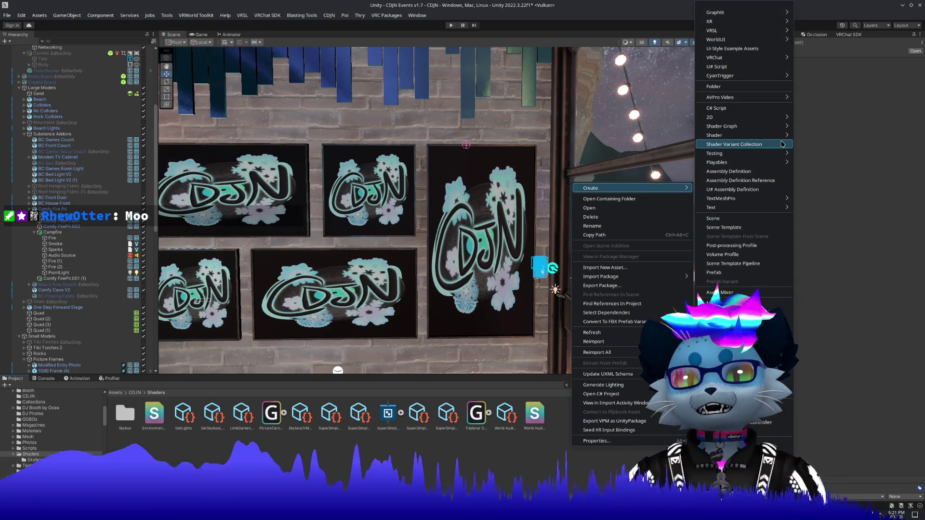
{"action": "mouse_move", "coordinate": [761, 12]}
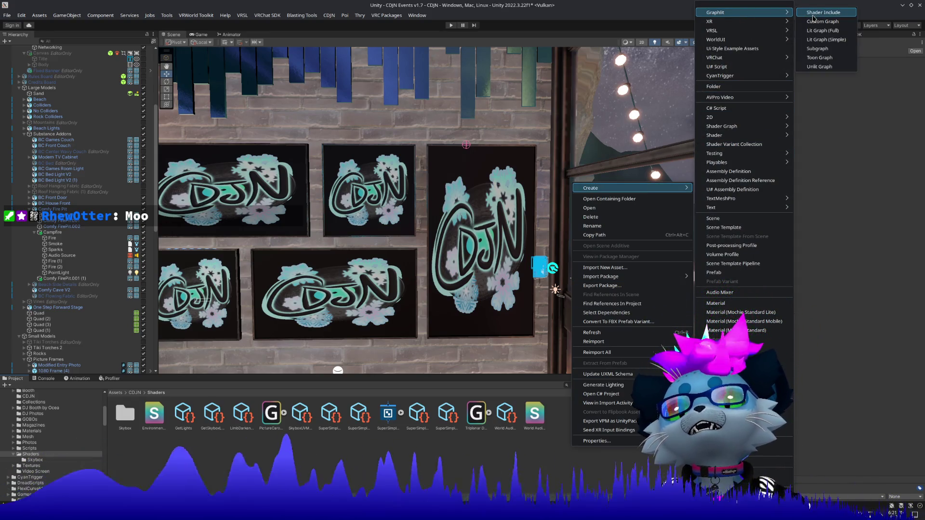
{"action": "left_click", "coordinate": [820, 66]}
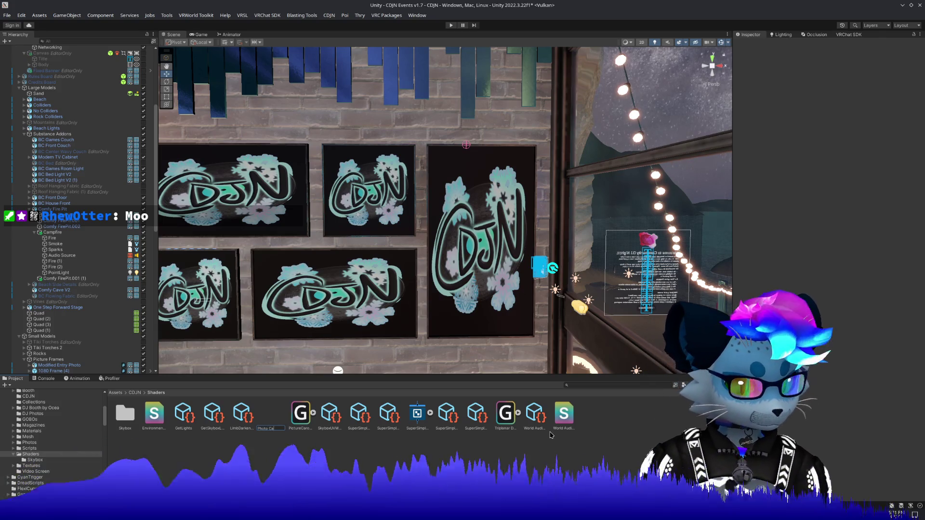
{"action": "type", "text": "rousel"}
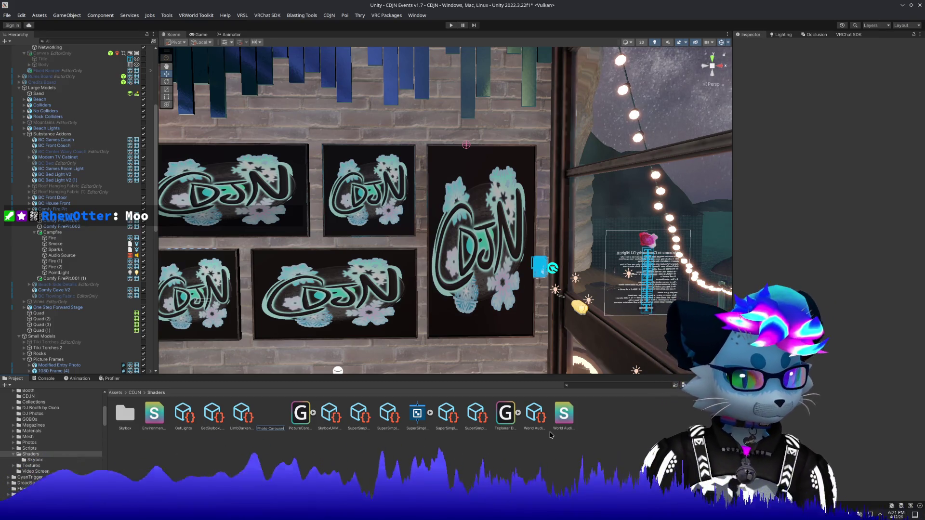
{"action": "key", "text": "Return"}
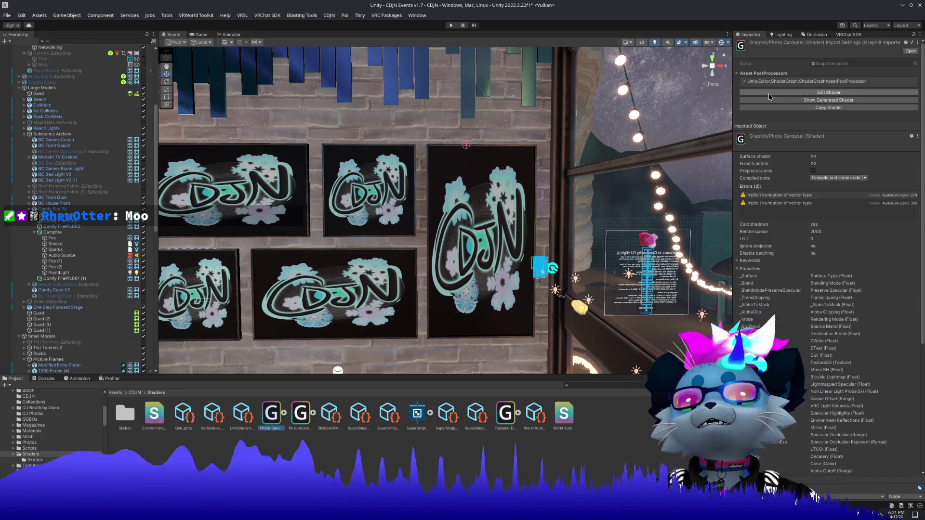
Step: Open the Photo Carousel graph and dock it beside the Scene, Game and Animator tabs
{"action": "left_click", "coordinate": [770, 93]}
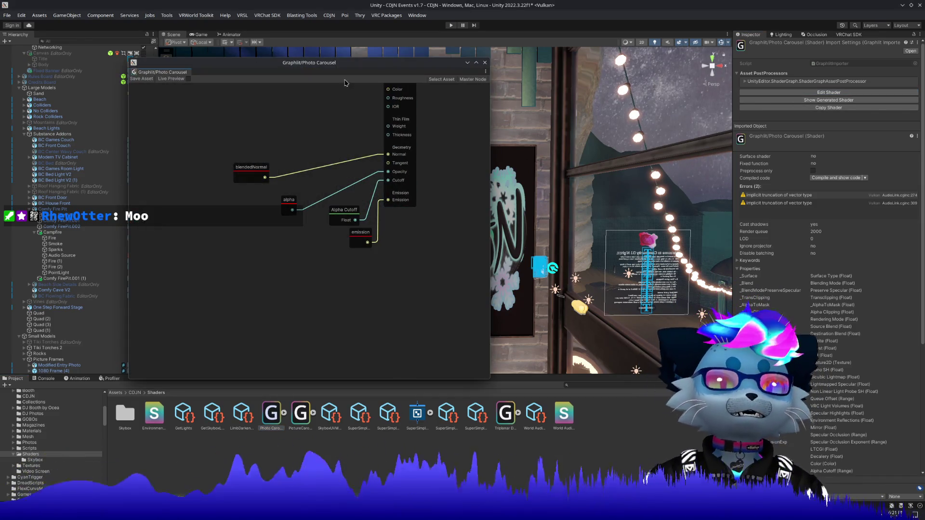
{"action": "scroll", "coordinate": [361, 217], "scroll_direction": "down", "scroll_amount": 3}
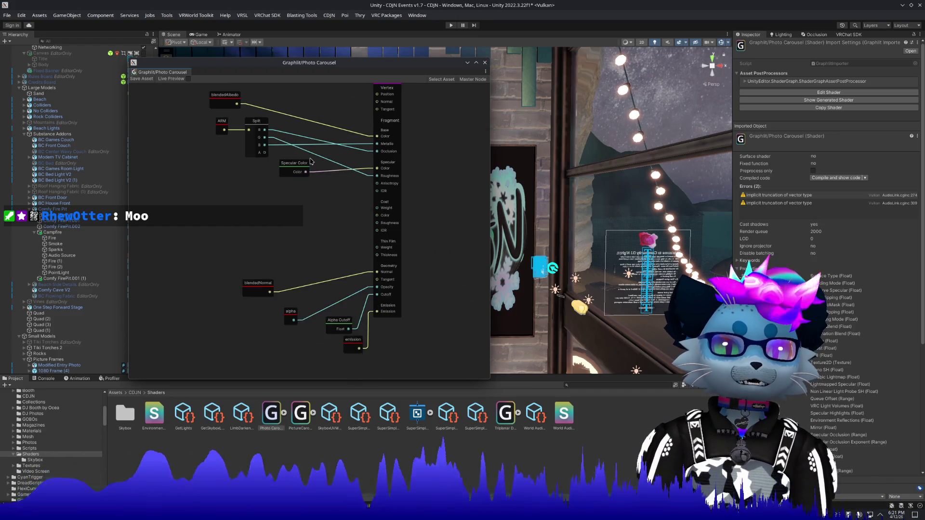
{"action": "left_click_drag", "start_coordinate": [321, 111], "coordinate": [336, 191]}
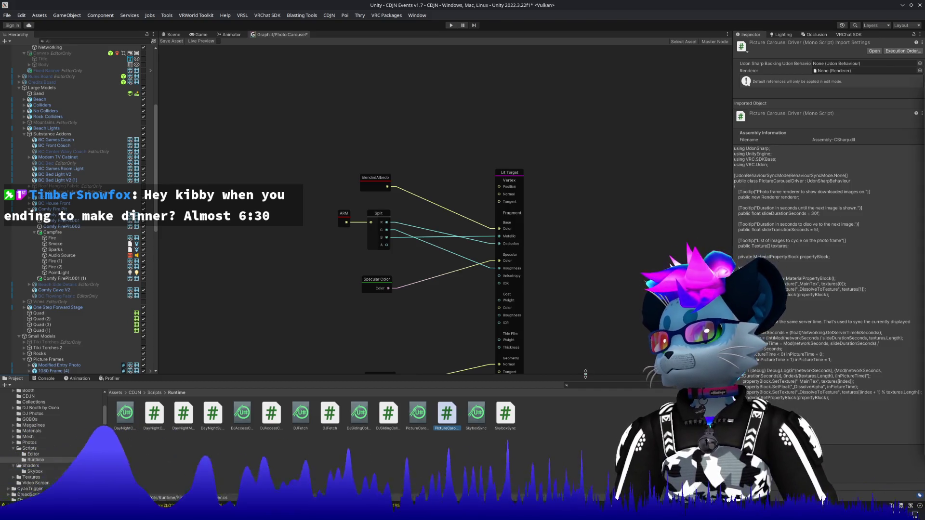
Step: Nudge the Albedo property node right within the Main Texture group and inspect the UV node
{"action": "left_click_drag", "start_coordinate": [290, 209], "coordinate": [456, 248]}
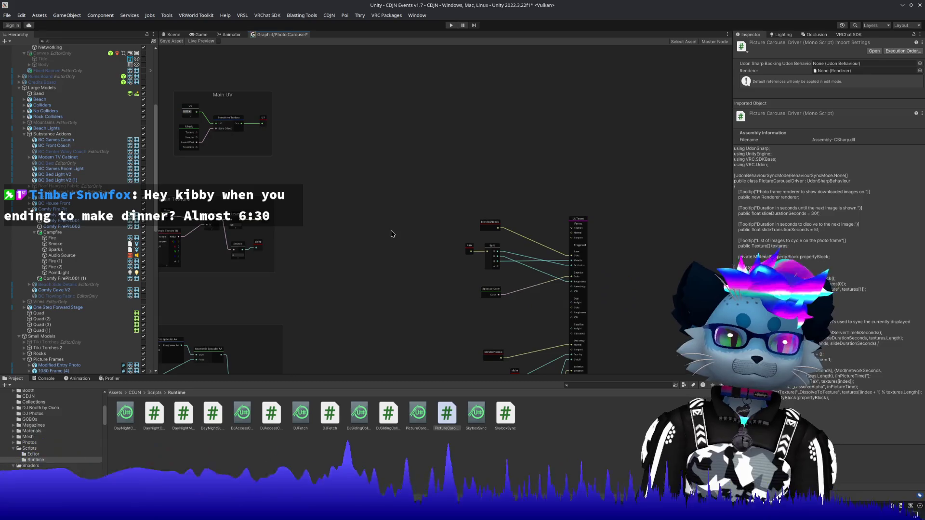
{"action": "scroll", "coordinate": [258, 207], "scroll_direction": "down", "scroll_amount": 3}
{"action": "scroll", "coordinate": [251, 230], "scroll_direction": "up", "scroll_amount": 3}
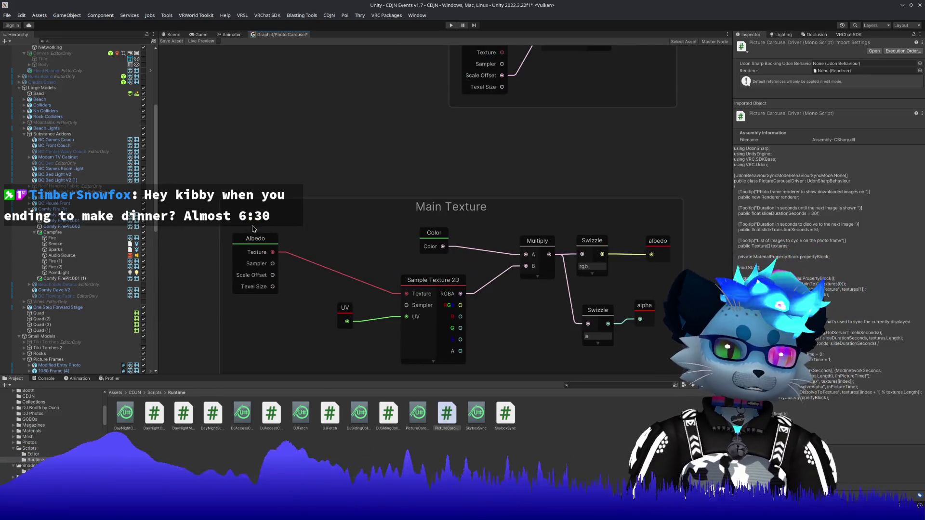
{"action": "left_click_drag", "start_coordinate": [255, 236], "coordinate": [290, 232]}
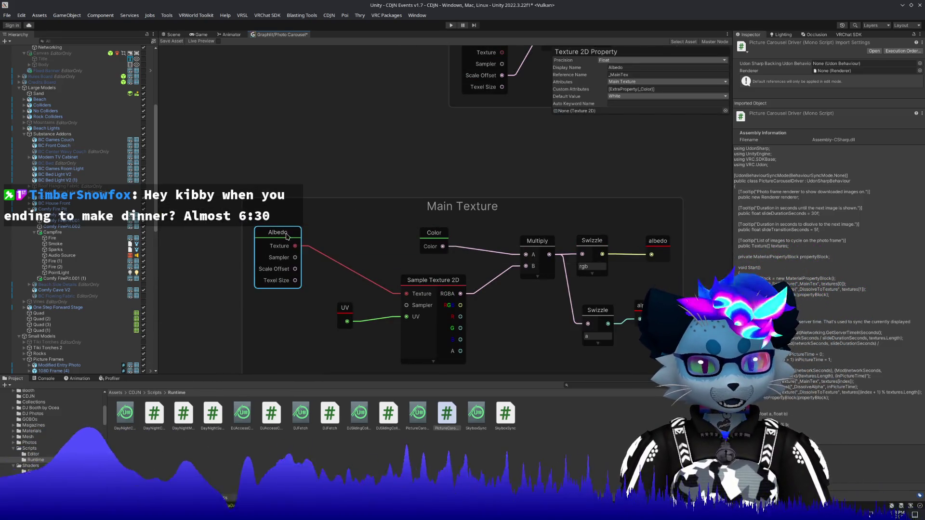
{"action": "left_click", "coordinate": [346, 312]}
{"action": "scroll", "coordinate": [364, 224], "scroll_direction": "down", "scroll_amount": 3}
{"action": "scroll", "coordinate": [386, 180], "scroll_direction": "down", "scroll_amount": 3}
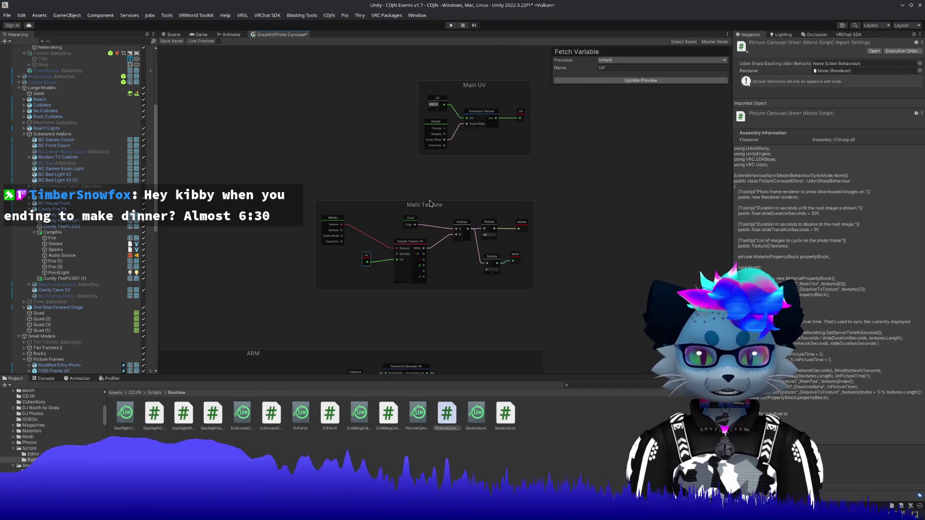
{"action": "scroll", "coordinate": [492, 246], "scroll_direction": "up", "scroll_amount": 1}
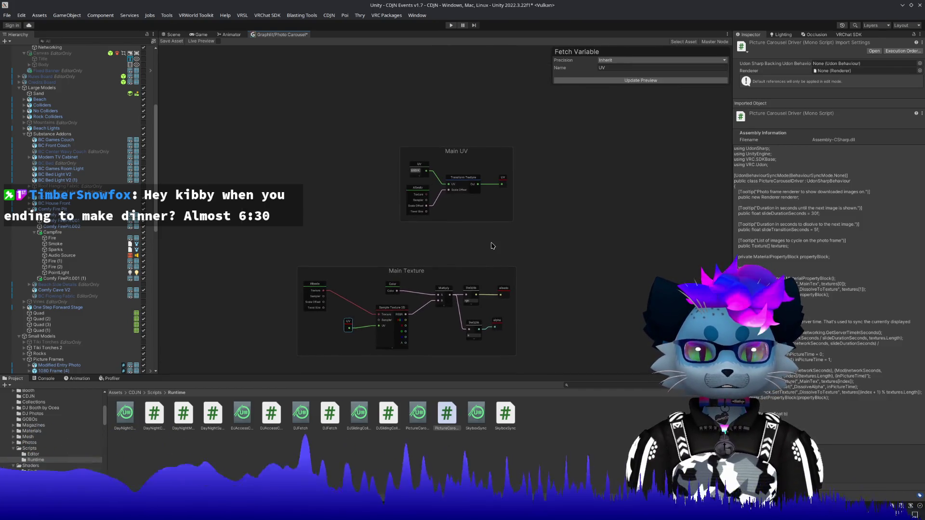
{"action": "left_click", "coordinate": [448, 186]}
Step: Pan the graph to centre the ARM group's nodes, then close the Unity editor
{"action": "left_click_drag", "start_coordinate": [567, 286], "coordinate": [564, 143]}
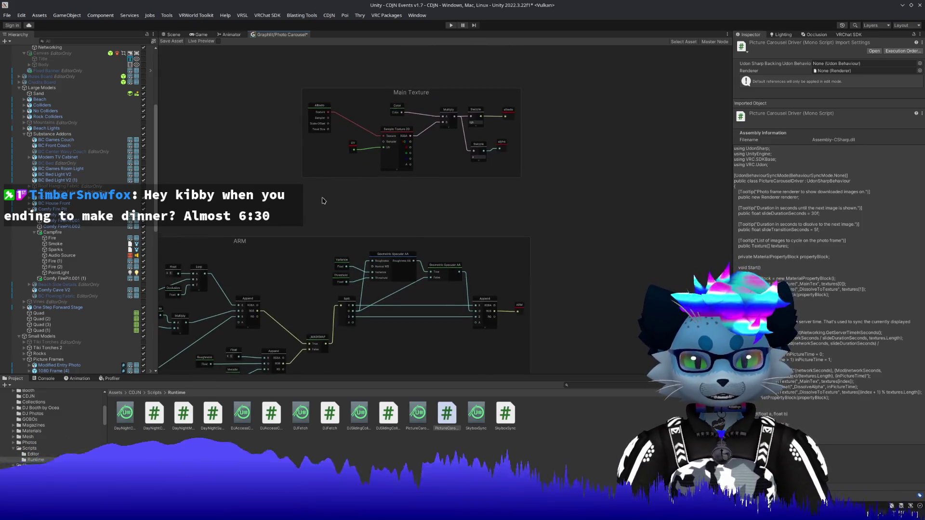
{"action": "left_click_drag", "start_coordinate": [322, 203], "coordinate": [437, 136]}
{"action": "mouse_move", "coordinate": [333, 146]}
{"action": "left_mouse_down"}
{"action": "mouse_move", "coordinate": [517, 144]}
{"action": "mouse_move", "coordinate": [387, 162]}
{"action": "left_mouse_up"}
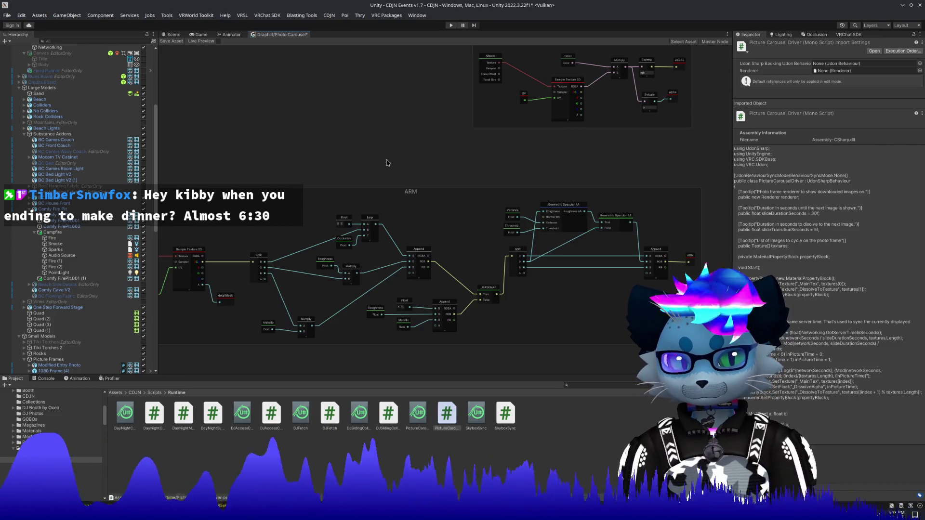
{"action": "scroll", "coordinate": [288, 180], "scroll_direction": "up", "scroll_amount": 3}
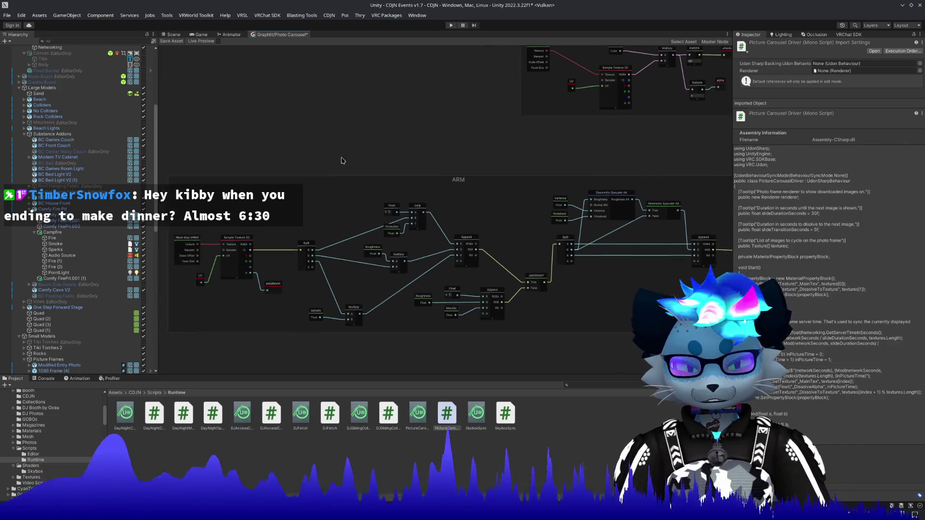
{"action": "scroll", "coordinate": [381, 160], "scroll_direction": "up", "scroll_amount": 3}
{"action": "scroll", "coordinate": [272, 206], "scroll_direction": "down", "scroll_amount": 1}
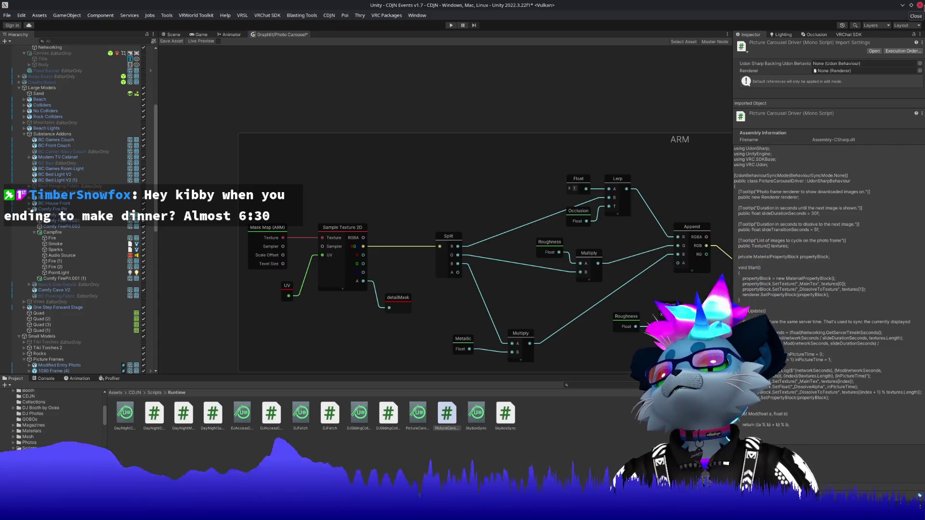
{"action": "left_click", "coordinate": [919, 5]}
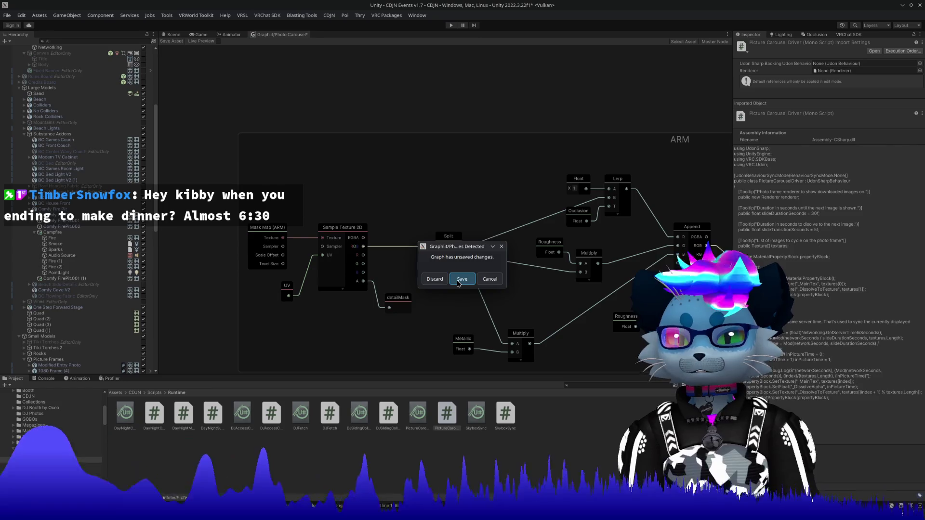
Step: Save the Photo Carousel graph and the modified CDJN scene as Unity closes
{"action": "mouse_move", "coordinate": [922, 208]}
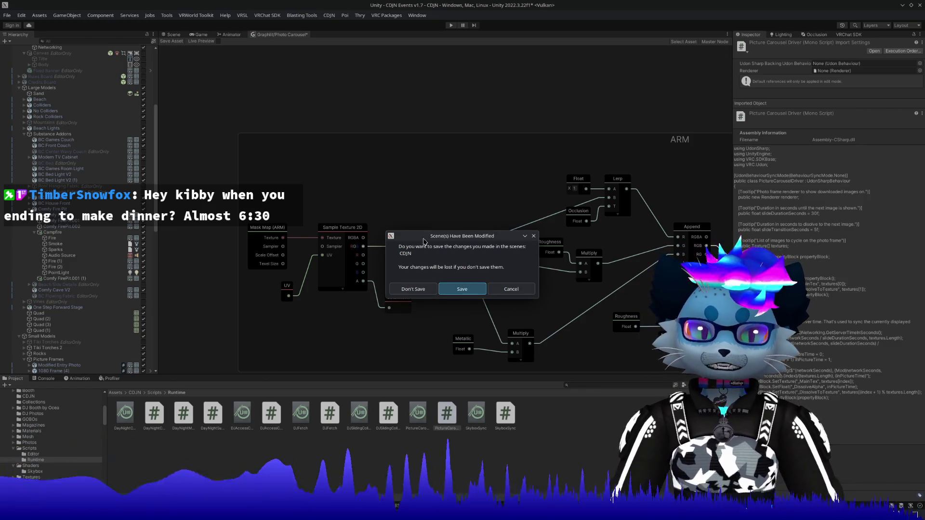
{"action": "key", "text": "Return"}
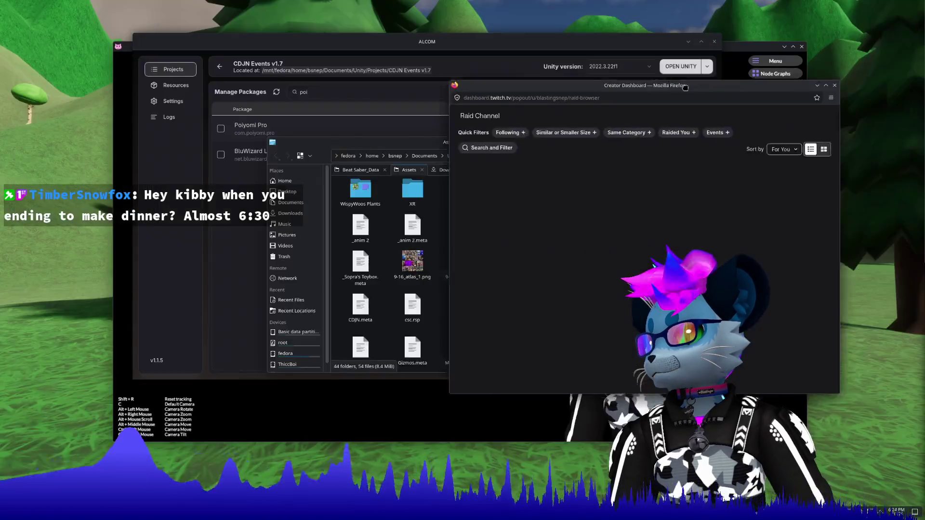
Step: Filter raid targets to followed channels and raid the streaming-related Just Chatting stream
{"action": "left_click", "coordinate": [285, 141]}
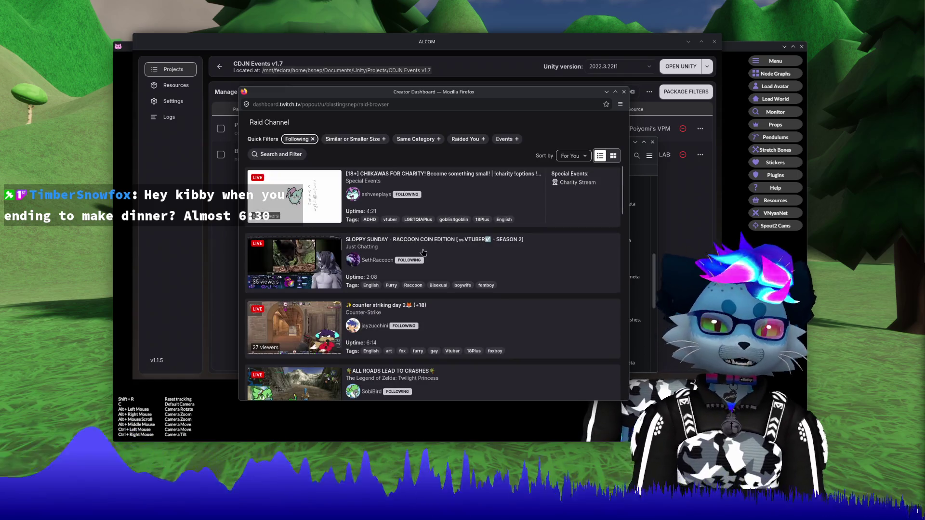
{"action": "scroll", "coordinate": [482, 253], "scroll_direction": "down", "scroll_amount": 3}
{"action": "scroll", "coordinate": [482, 253], "scroll_direction": "down", "scroll_amount": 5}
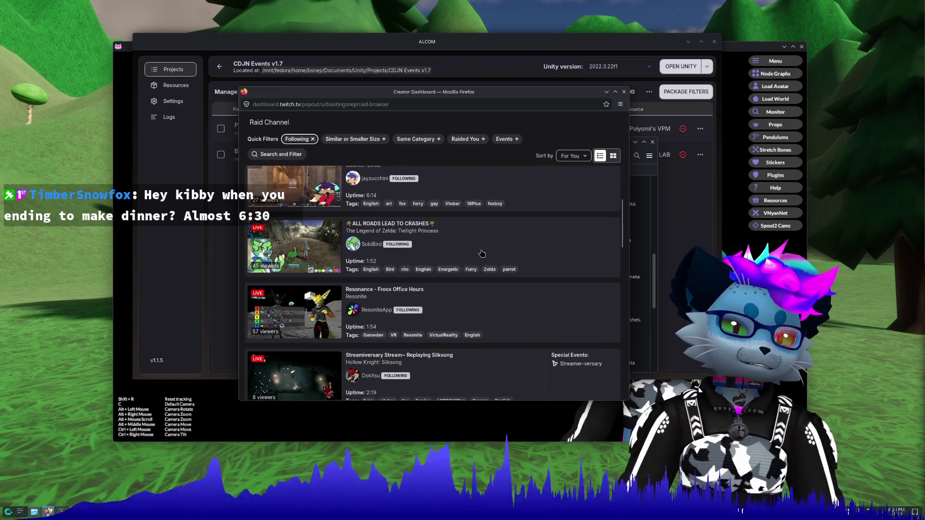
{"action": "scroll", "coordinate": [480, 254], "scroll_direction": "down", "scroll_amount": 10}
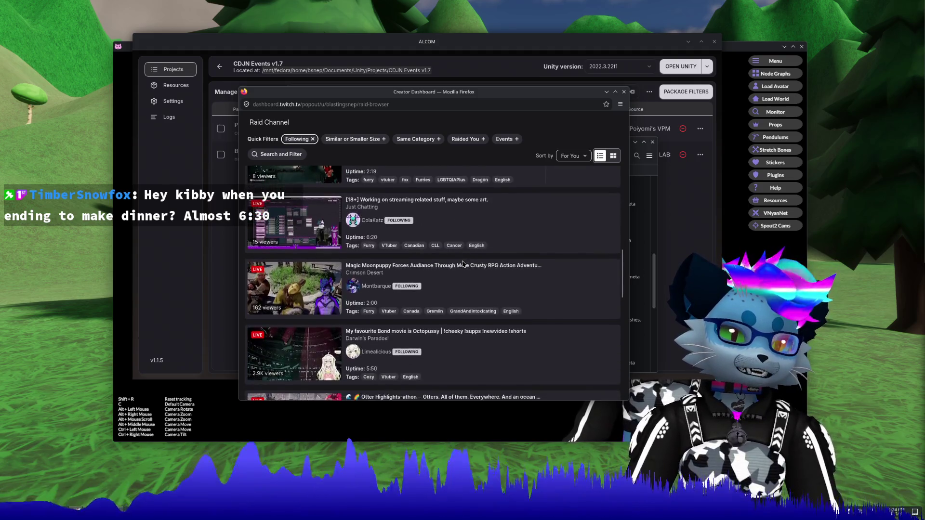
{"action": "scroll", "coordinate": [462, 263], "scroll_direction": "down", "scroll_amount": 5}
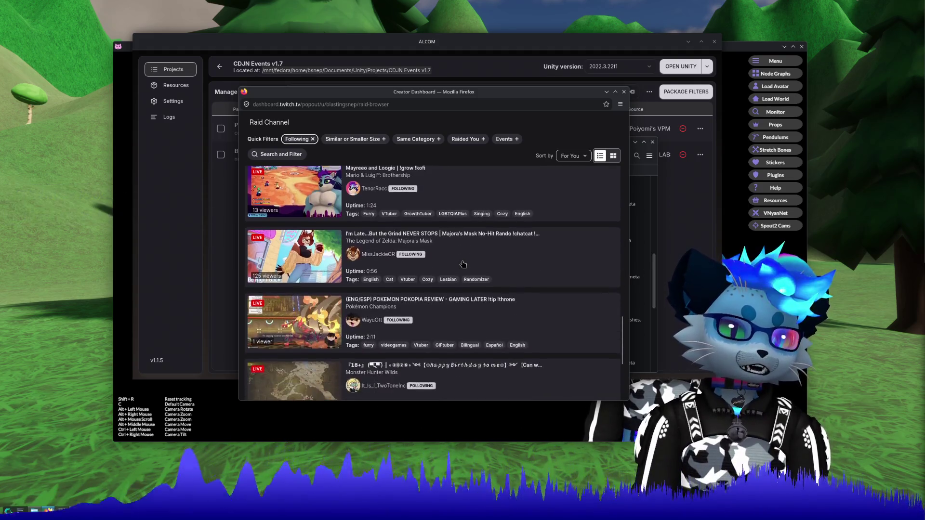
{"action": "scroll", "coordinate": [462, 263], "scroll_direction": "down", "scroll_amount": 1}
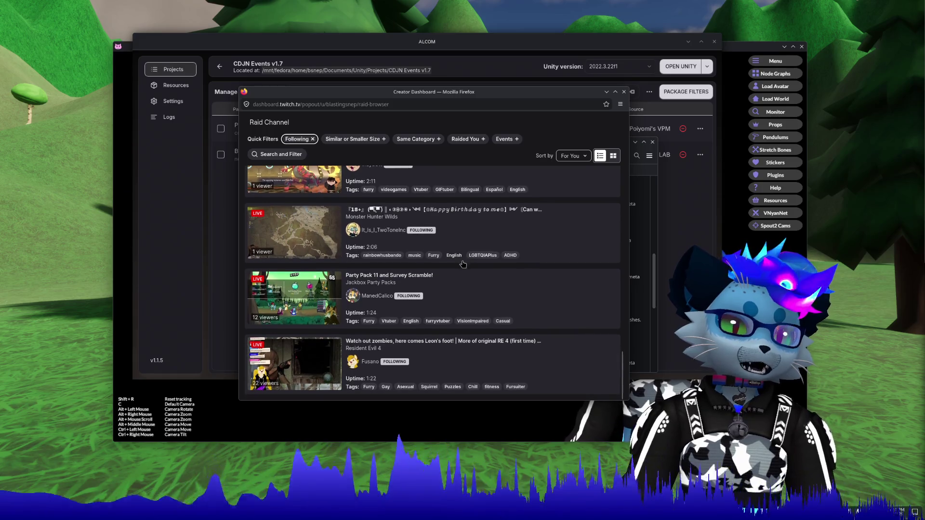
{"action": "scroll", "coordinate": [463, 264], "scroll_direction": "up", "scroll_amount": 8}
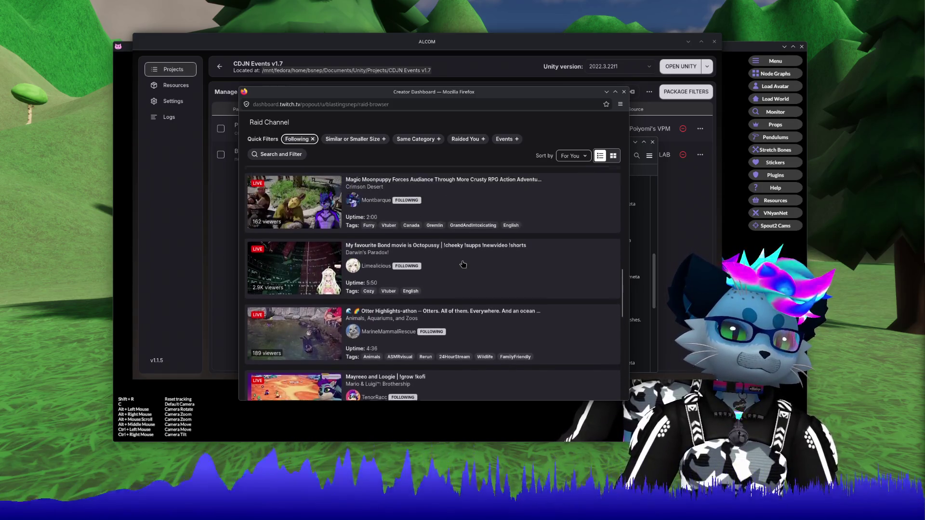
{"action": "scroll", "coordinate": [463, 264], "scroll_direction": "up", "scroll_amount": 1}
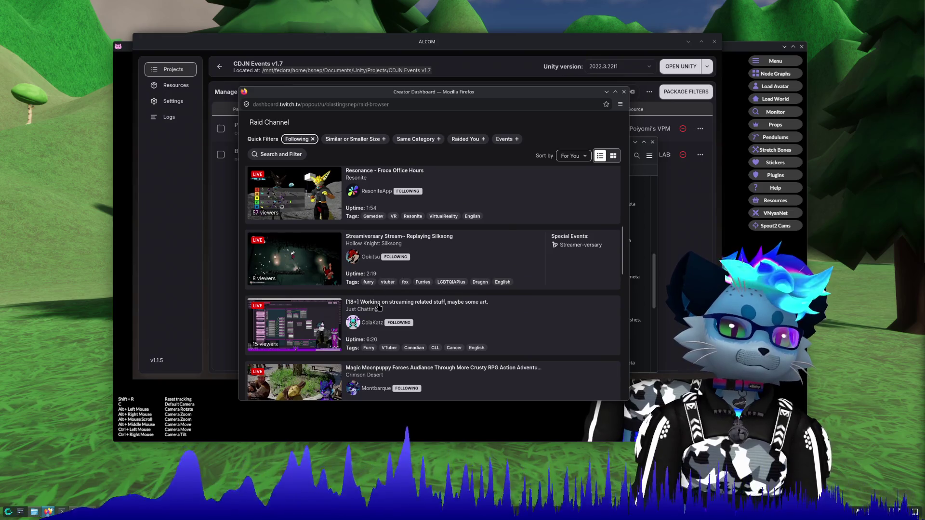
{"action": "left_click", "coordinate": [384, 302]}
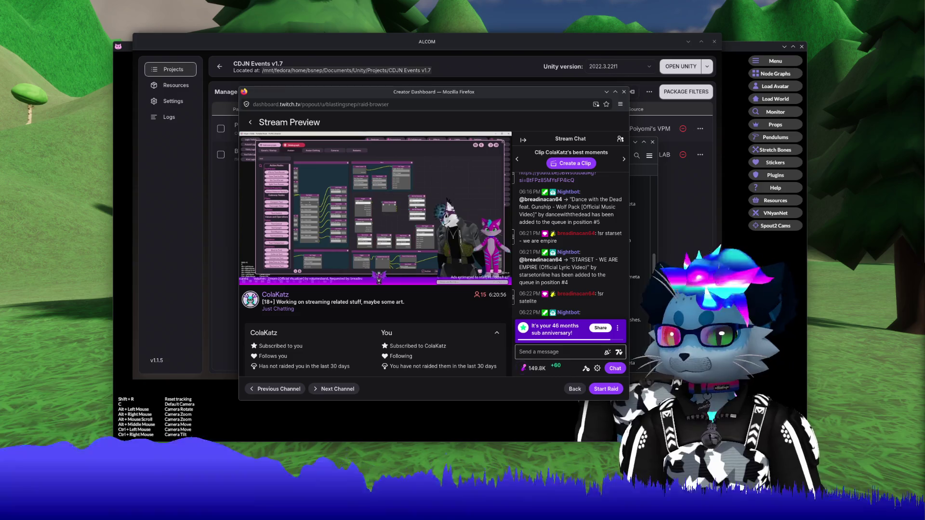
{"action": "left_click", "coordinate": [606, 389]}
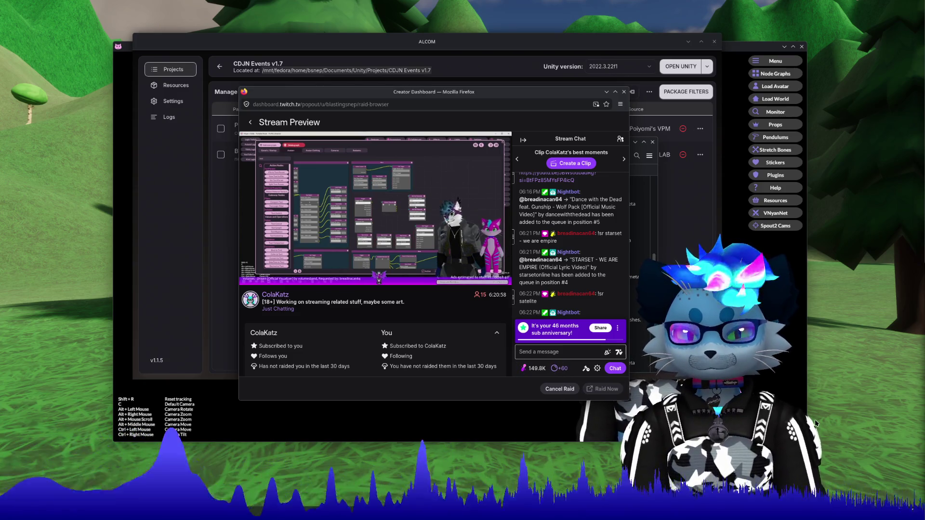